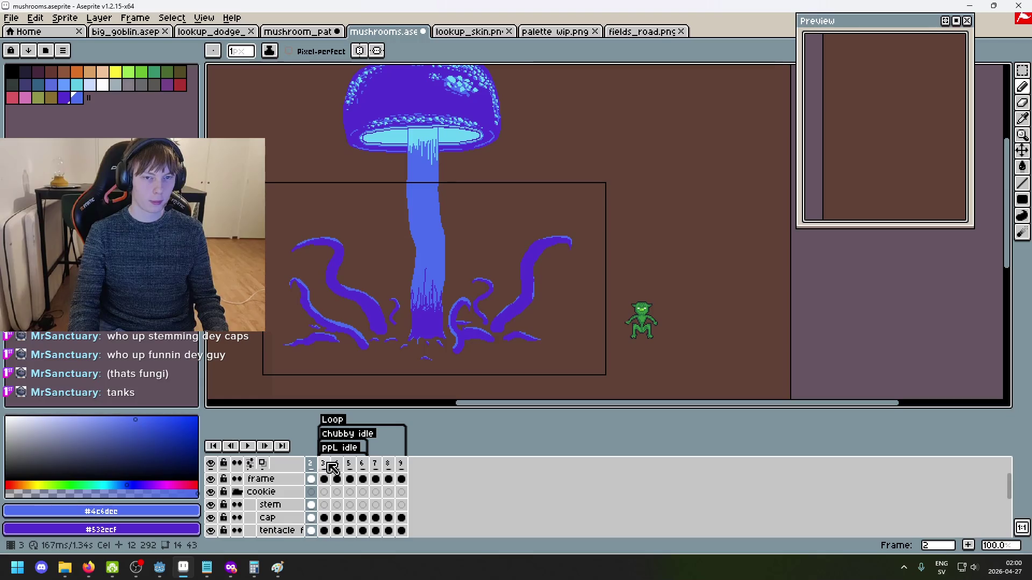
# Extend the stem layer's frame-4 drawing into frames 5 through 9
pyautogui.scroll(-1, 332, 468)
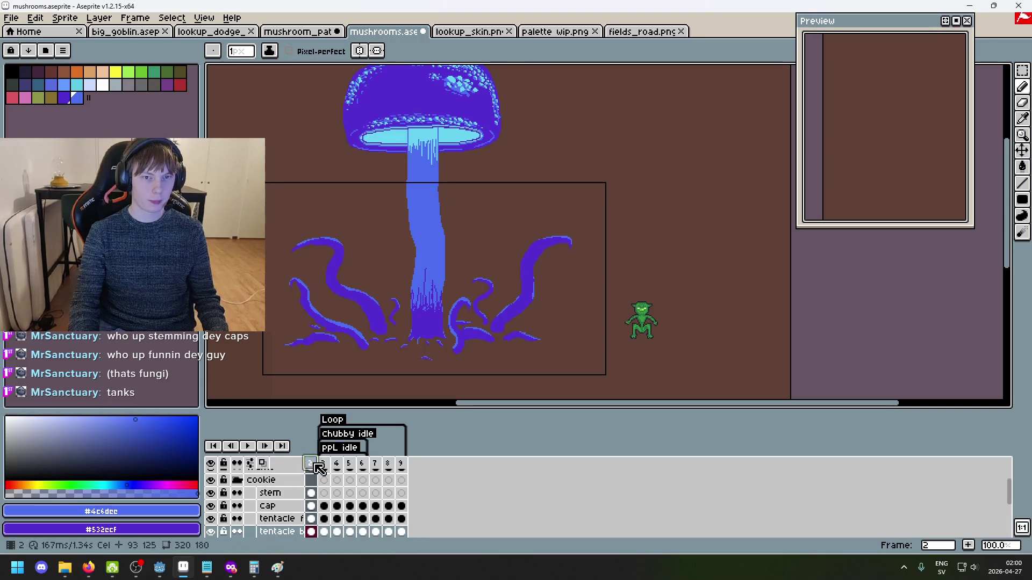
pyautogui.scroll(1, 320, 504)
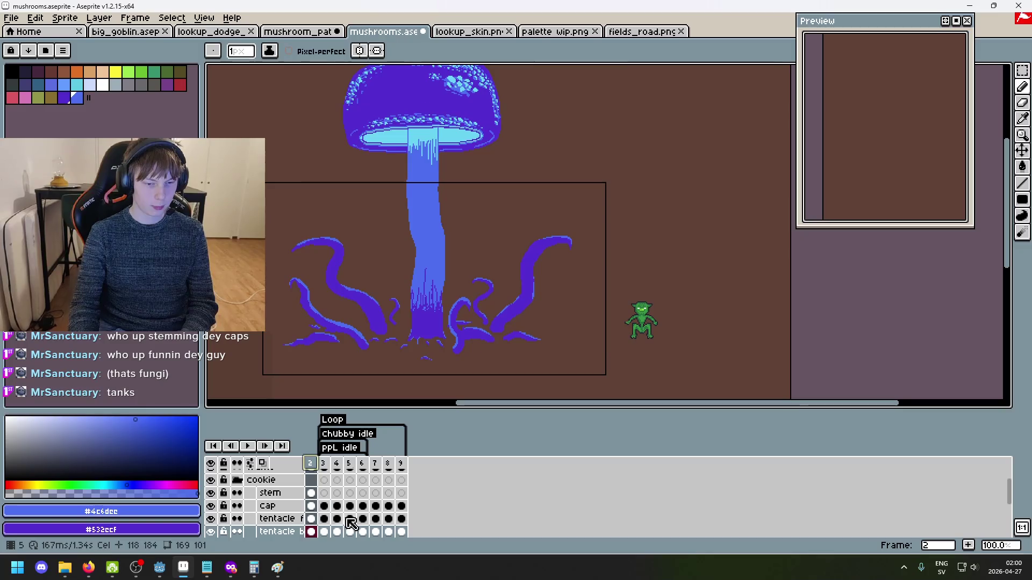
pyautogui.press('Return')
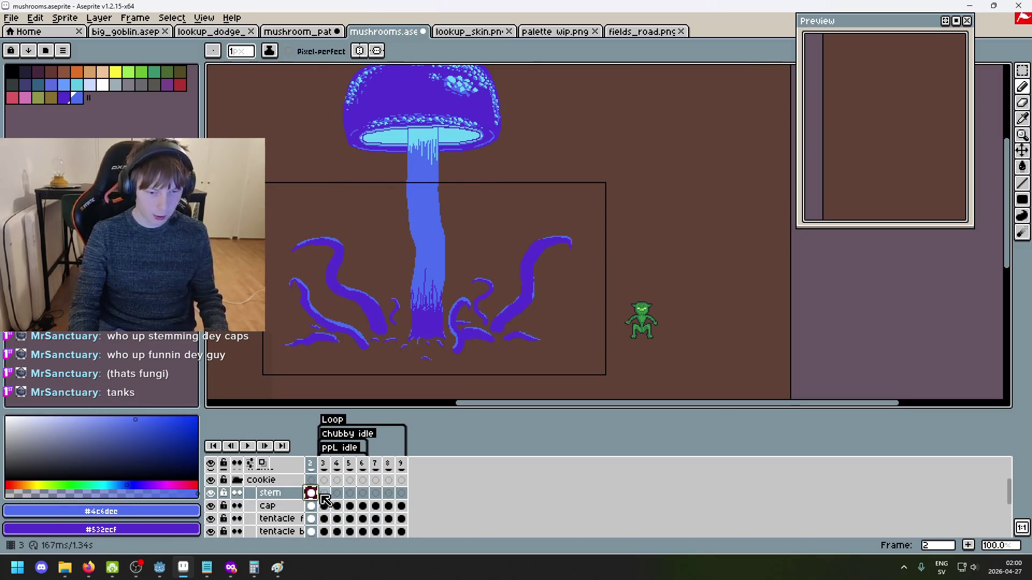
pyautogui.click(336, 493)
pyautogui.hotkey('alt', 'n')
pyautogui.hotkey('alt', 'n')
pyautogui.hotkey('alt', 'n')
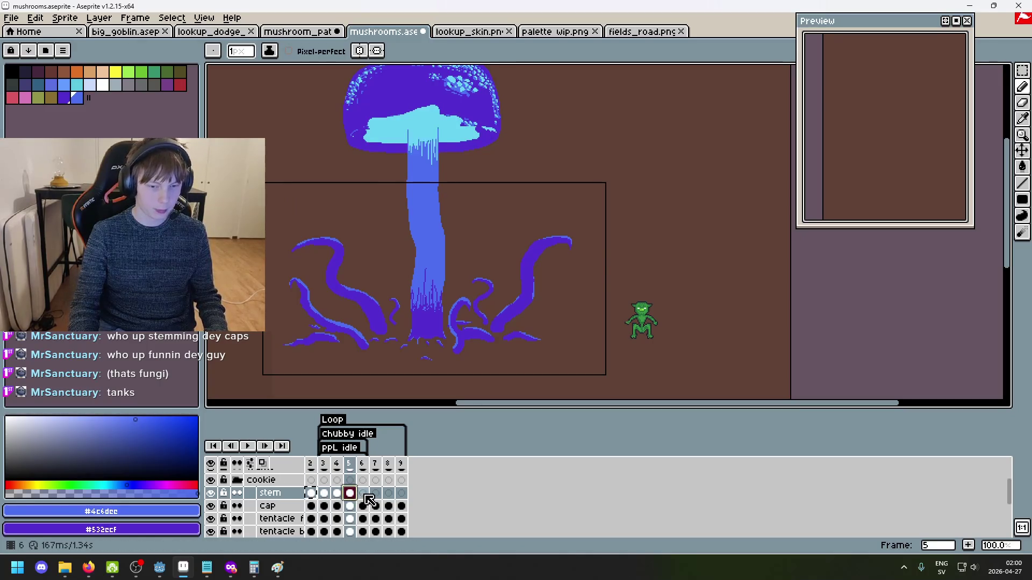
pyautogui.hotkey('alt', 'n')
pyautogui.hotkey('alt', 'n')
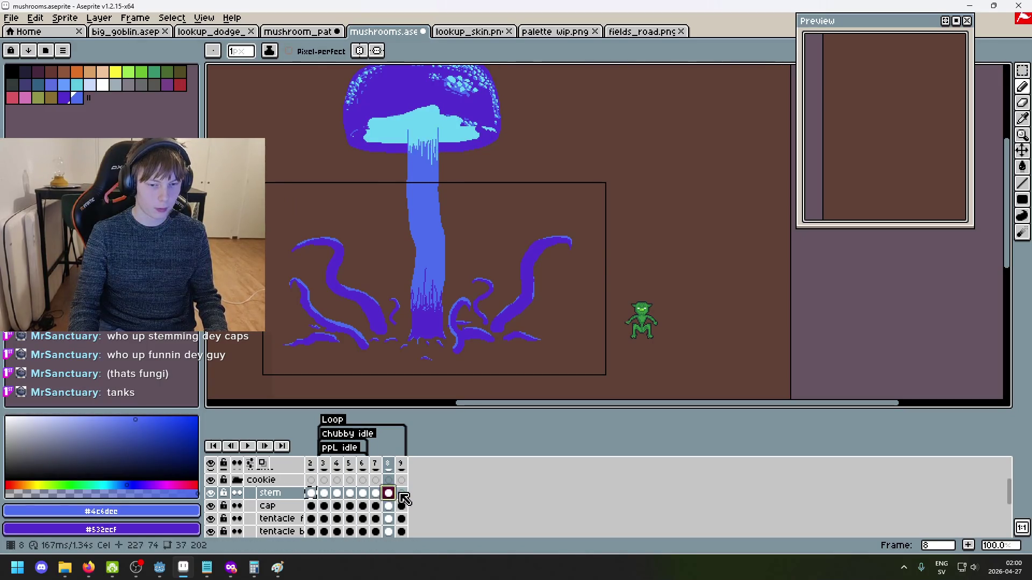
# Step through the cap layer's cels from frame 2 to frame 9 to check them
pyautogui.click(311, 506)
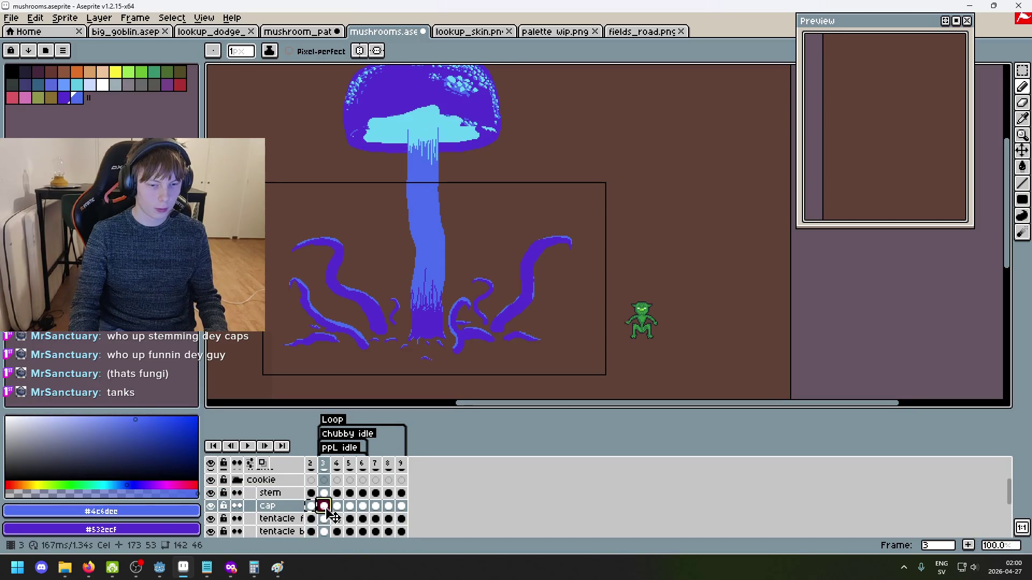
pyautogui.click(336, 507)
pyautogui.click(349, 506)
pyautogui.click(362, 507)
pyautogui.click(375, 506)
pyautogui.click(388, 506)
pyautogui.click(401, 506)
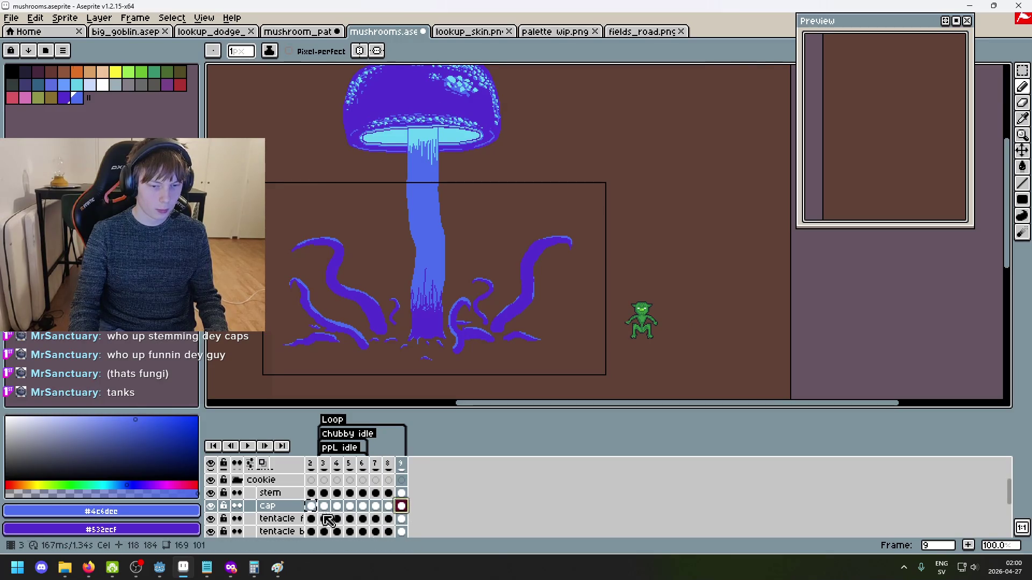
pyautogui.scroll(-1, 325, 520)
# Step through the front tentacle layer's cels from frame 2 to frame 9
pyautogui.click(311, 493)
pyautogui.click(324, 494)
pyautogui.click(336, 493)
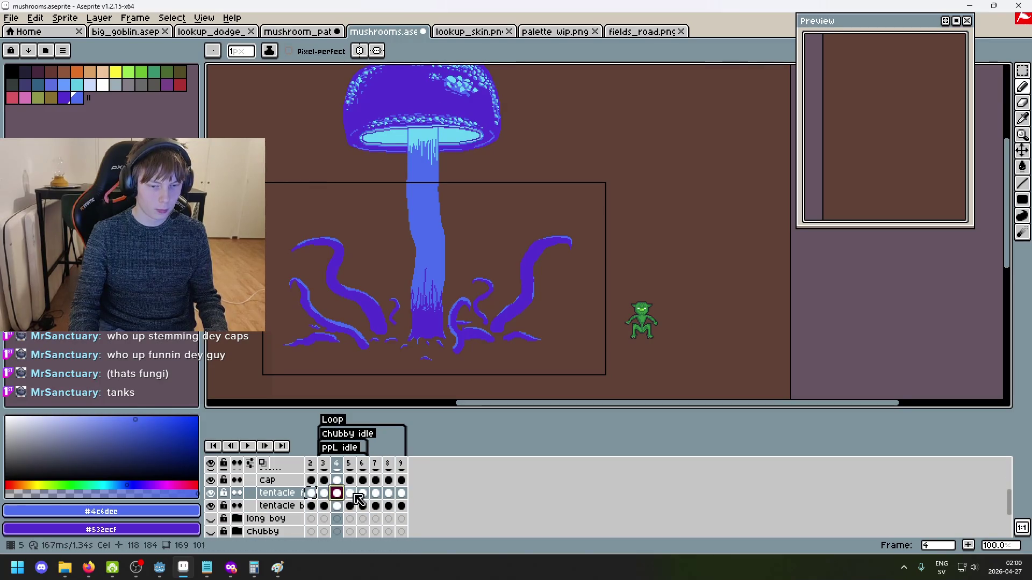
pyautogui.click(349, 493)
pyautogui.click(362, 493)
pyautogui.click(375, 493)
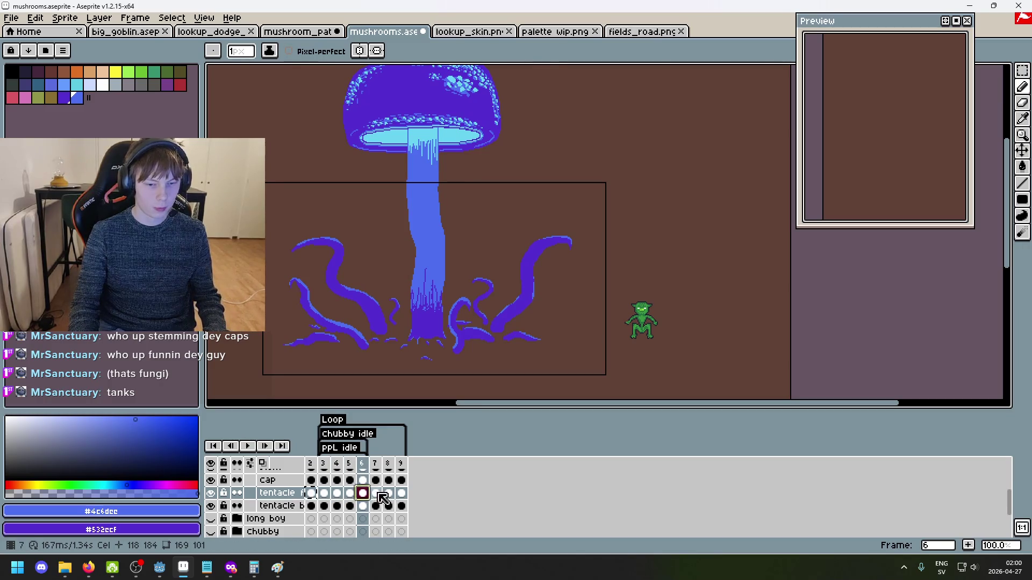
pyautogui.click(388, 493)
pyautogui.click(402, 493)
# Step through the back tentacle layer's frames 2 to 9, then return to frame 3
pyautogui.click(311, 506)
pyautogui.click(324, 506)
pyautogui.click(336, 506)
pyautogui.click(349, 506)
pyautogui.click(362, 506)
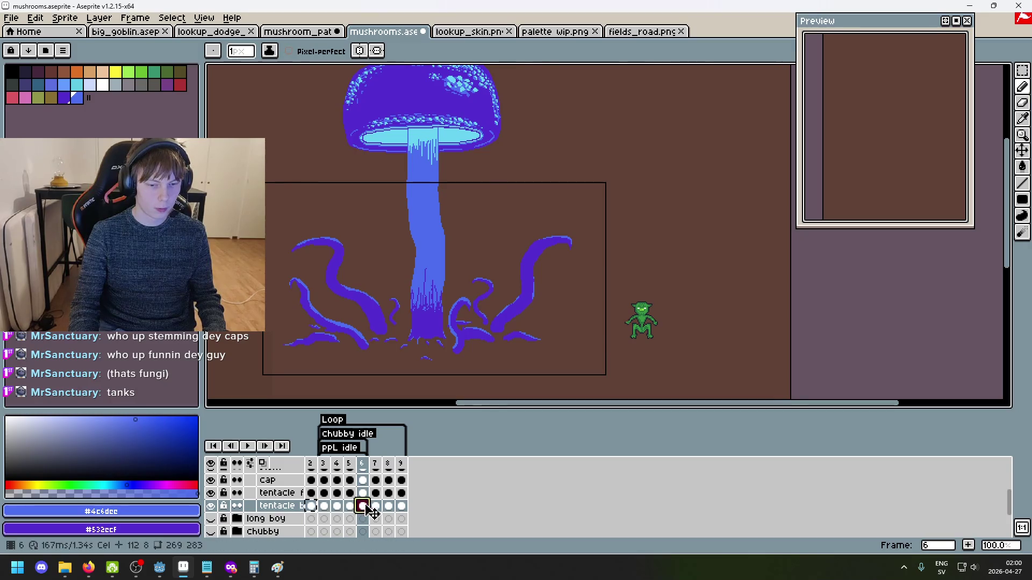
pyautogui.click(375, 506)
pyautogui.click(388, 506)
pyautogui.click(401, 506)
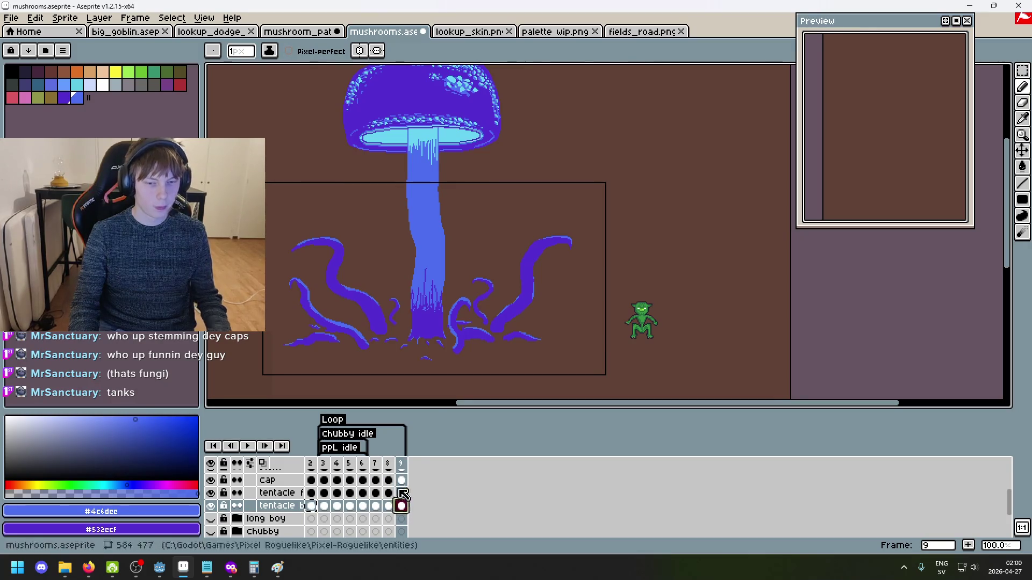
pyautogui.scroll(2, 317, 477)
pyautogui.press('Left')
pyautogui.press('Left')
pyautogui.press('Left')
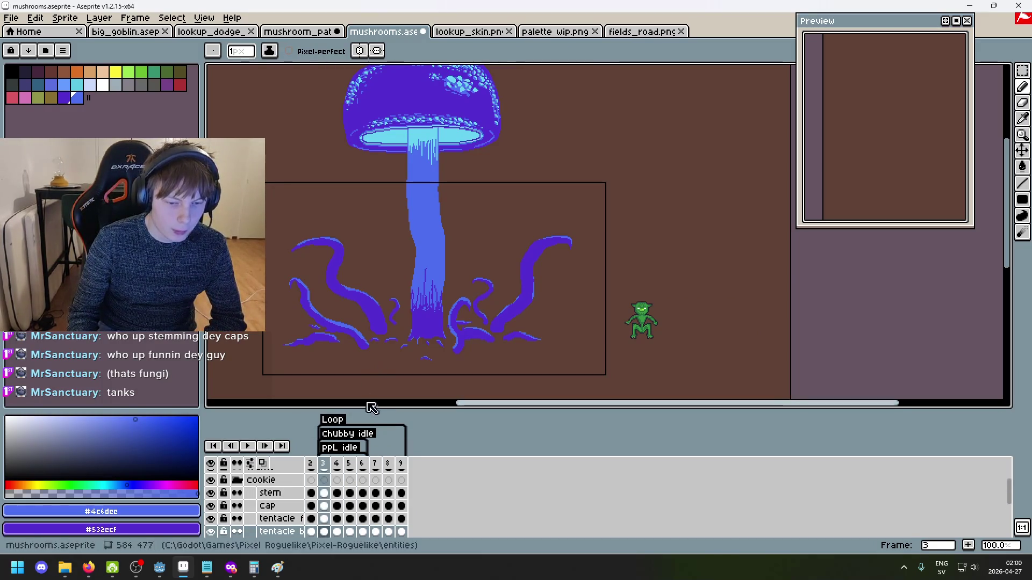
# With the Polygonal Lasso active, select the cap layer's cels in frame columns 3 to 5
pyautogui.moveTo(411, 283)
pyautogui.mouseDown()
pyautogui.moveTo(410, 350)
pyautogui.moveTo(404, 318)
pyautogui.mouseUp()
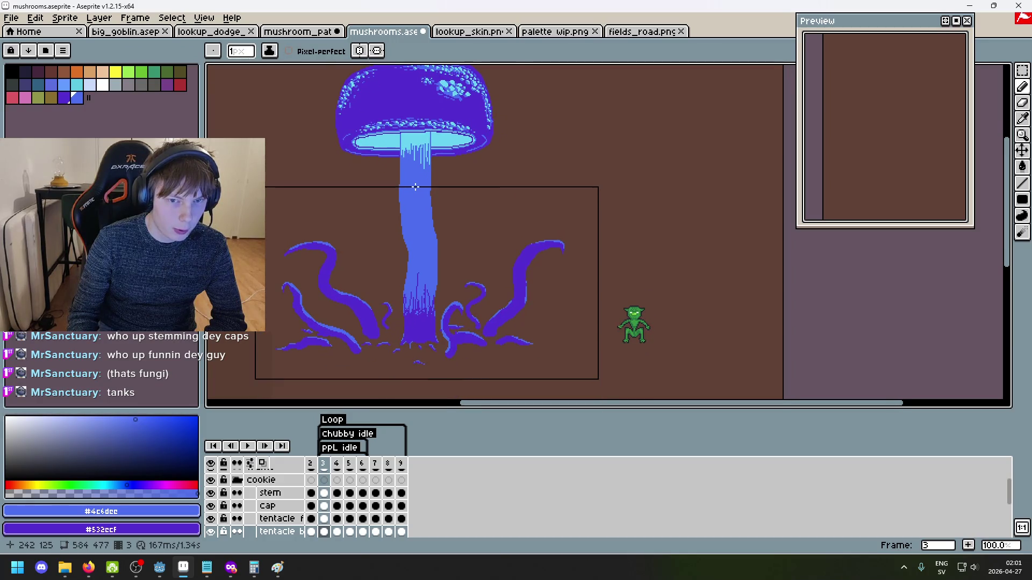
pyautogui.hotkey('shift', 'q')
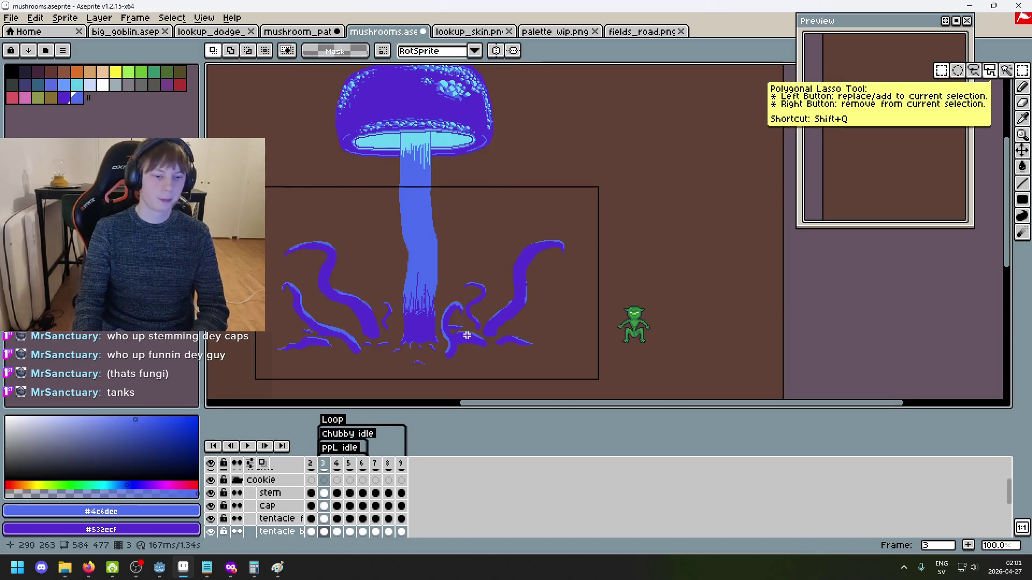
pyautogui.click(290, 506)
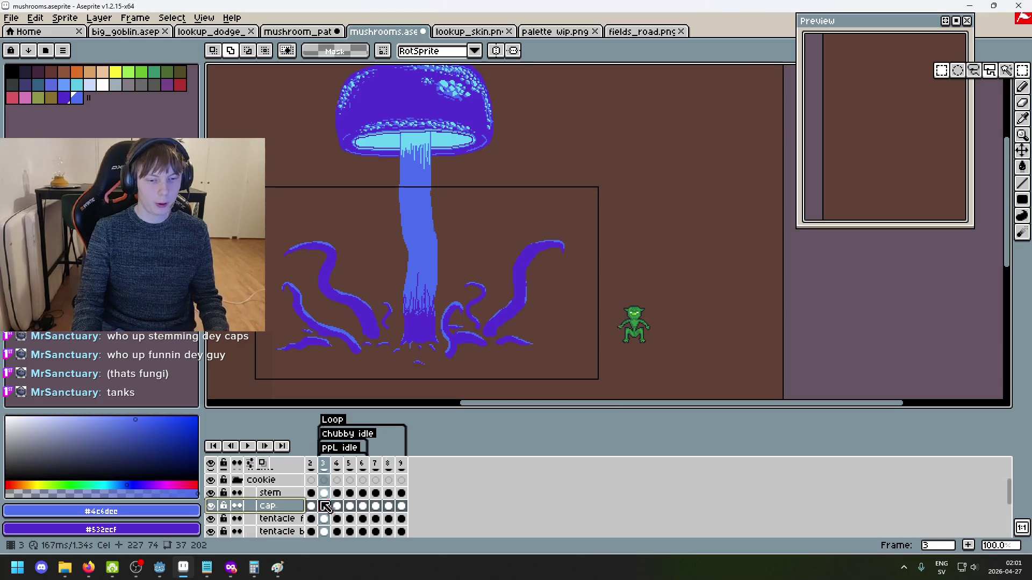
pyautogui.moveTo(323, 464)
pyautogui.mouseDown()
pyautogui.moveTo(368, 468)
pyautogui.moveTo(354, 467)
pyautogui.mouseUp()
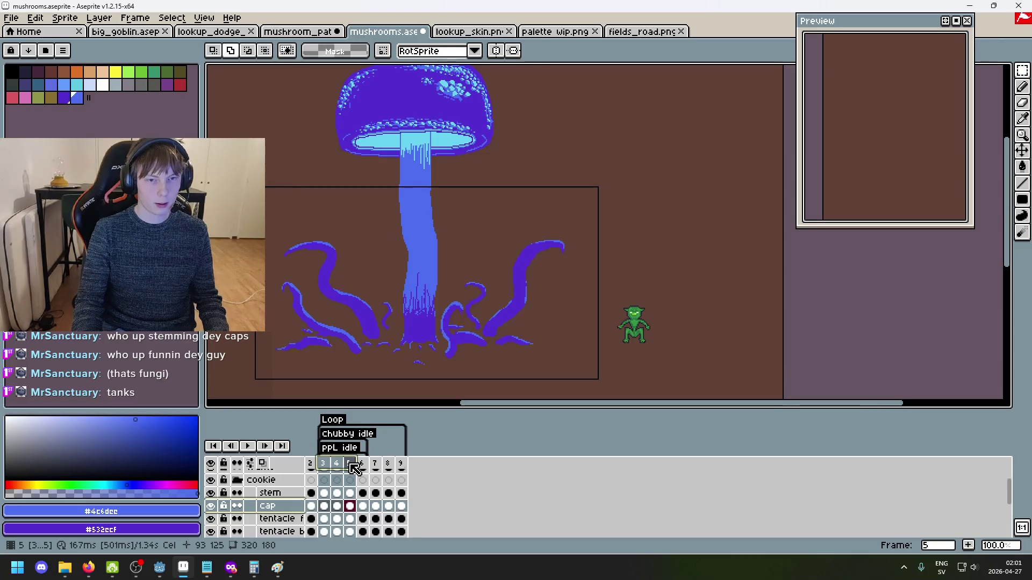
pyautogui.moveTo(350, 465)
pyautogui.mouseDown()
pyautogui.moveTo(336, 465)
pyautogui.moveTo(354, 471)
pyautogui.mouseUp()
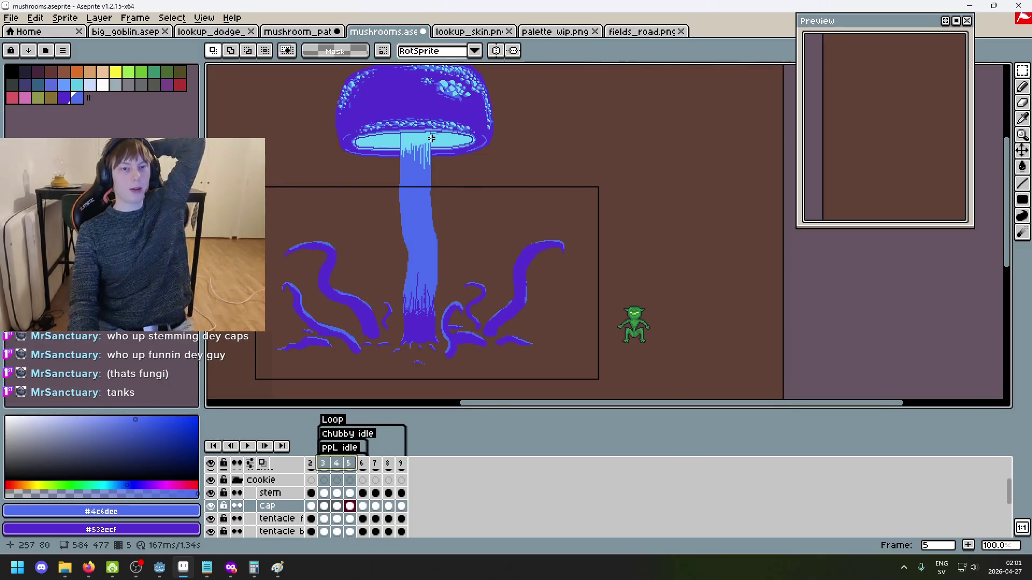
pyautogui.scroll(-2, 417, 125)
pyautogui.scroll(2, 386, 119)
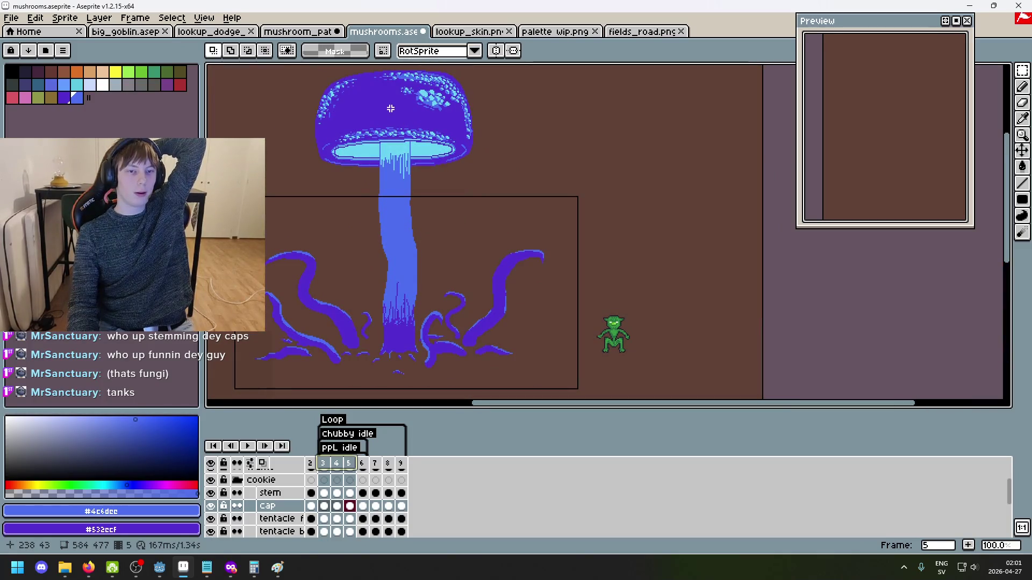
pyautogui.scroll(1, 371, 289)
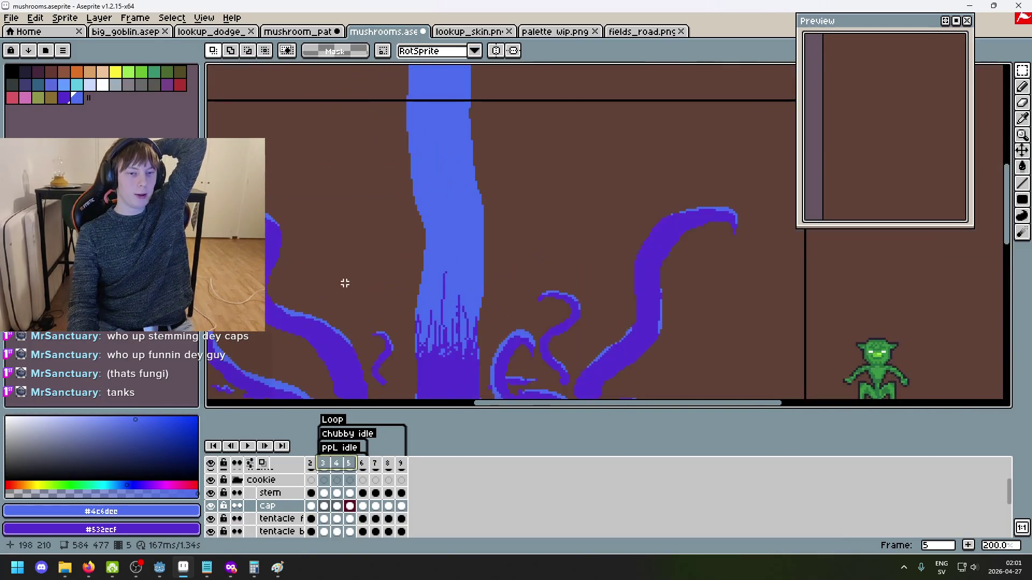
pyautogui.moveTo(343, 283); pyautogui.dragTo(472, 217)
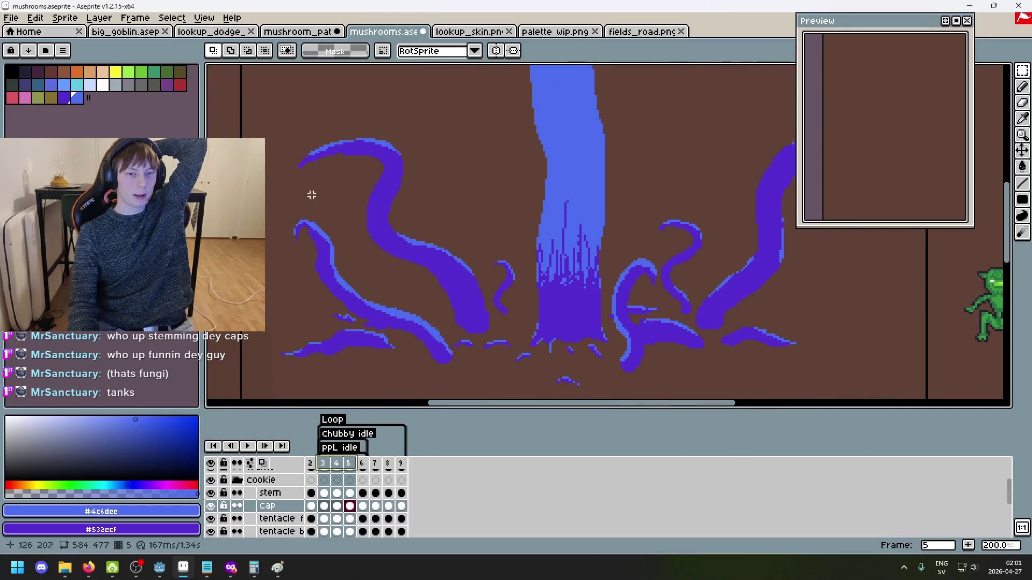
pyautogui.scroll(-1, 311, 195)
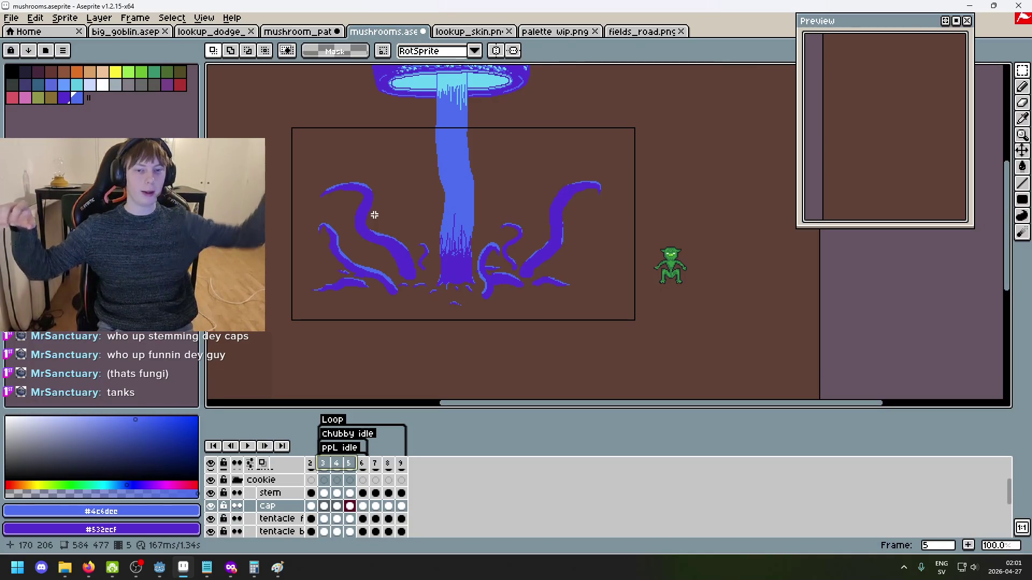
pyautogui.scroll(1, 501, 231)
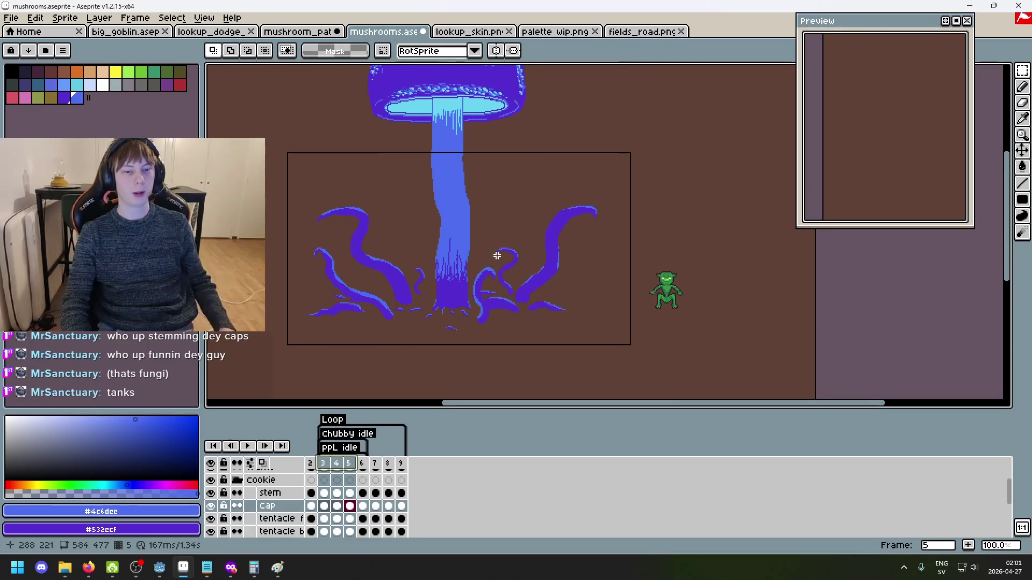
pyautogui.scroll(4, 474, 308)
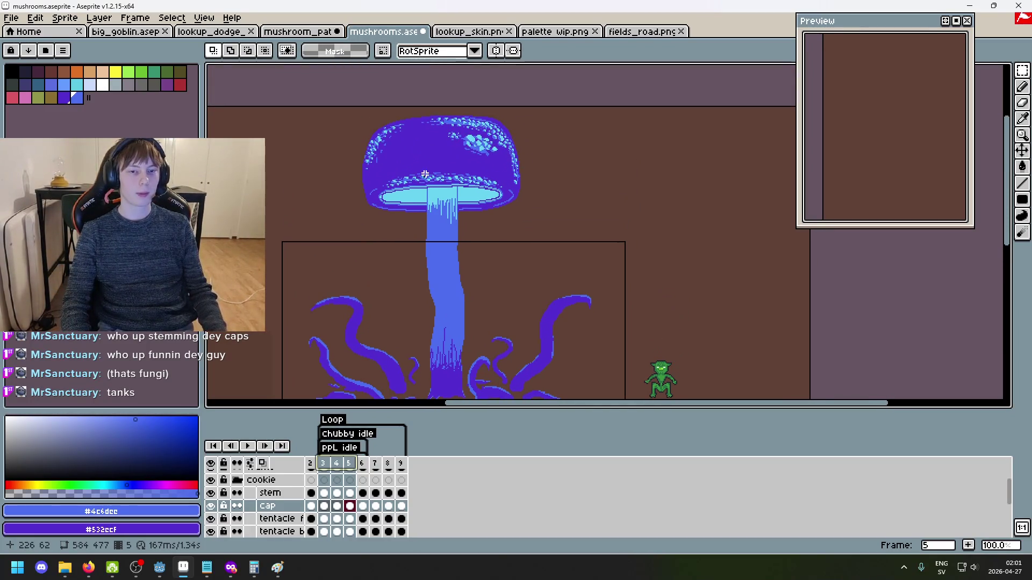
pyautogui.scroll(-1, 396, 212)
pyautogui.scroll(3, 362, 274)
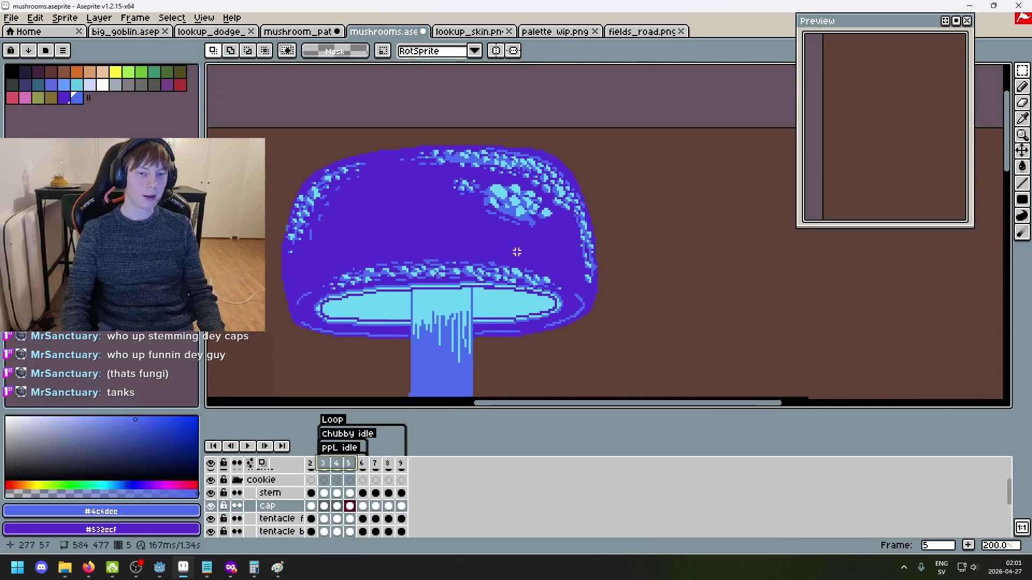
pyautogui.scroll(-3, 484, 264)
pyautogui.scroll(-1, 322, 274)
pyautogui.hscroll(-2, 377, 225)
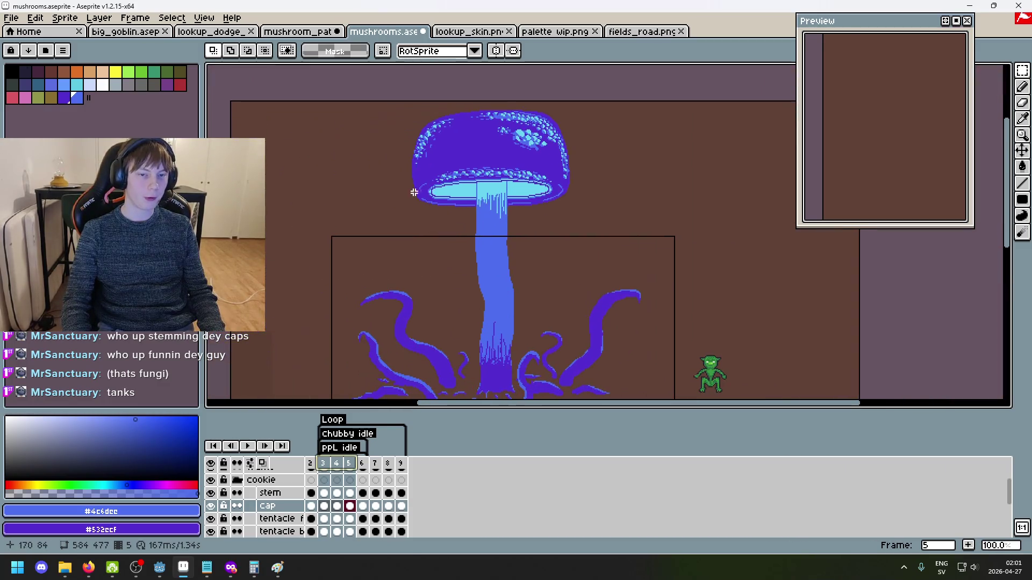
pyautogui.scroll(-3, 581, 189)
pyautogui.hscroll(-1, 580, 188)
pyautogui.scroll(2, 538, 264)
pyautogui.hscroll(1, 511, 311)
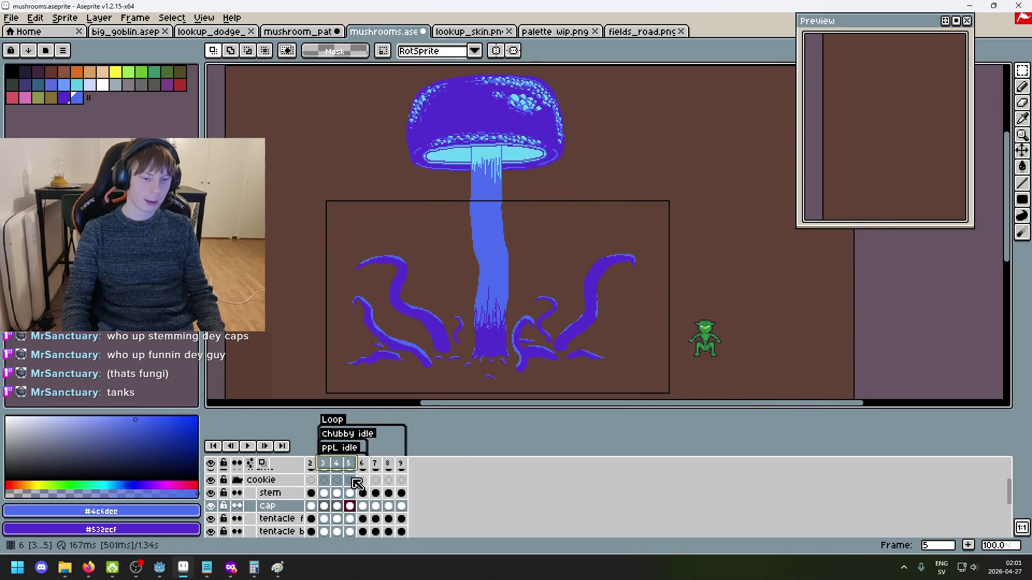
pyautogui.scroll(-3, 490, 280)
pyautogui.hscroll(-1, 490, 281)
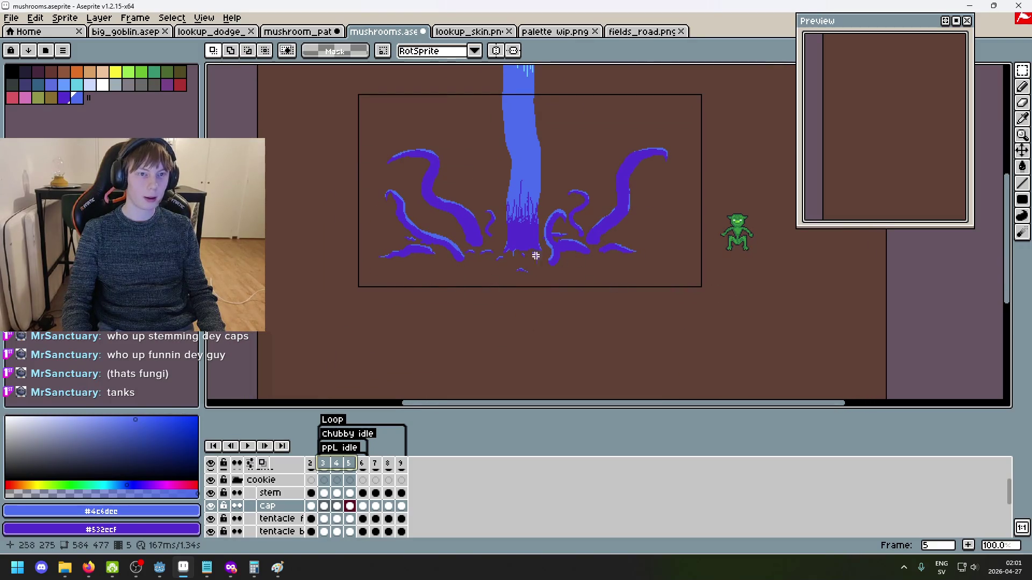
pyautogui.scroll(3, 535, 256)
pyautogui.hscroll(2, 535, 256)
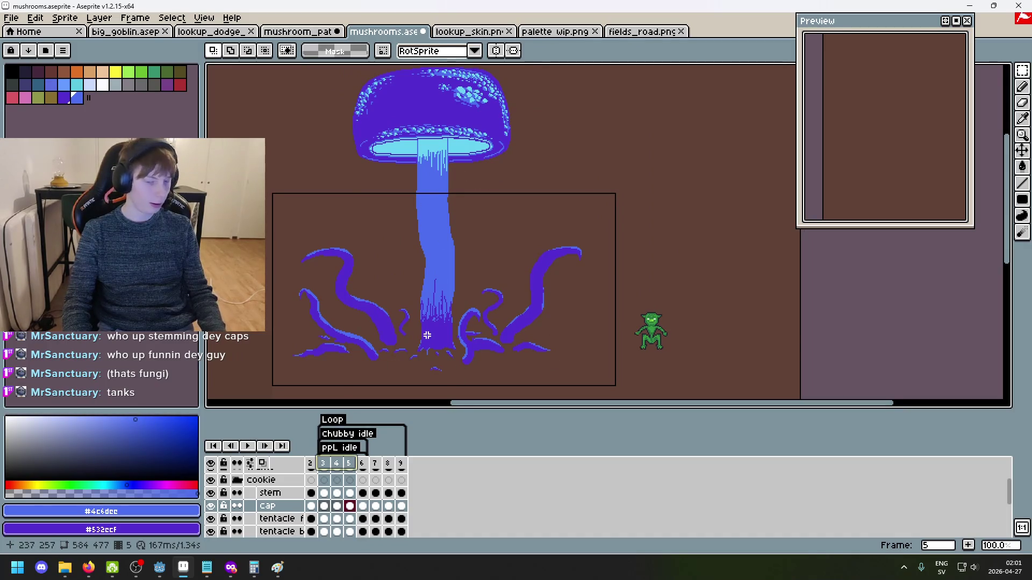
pyautogui.scroll(-2, 473, 301)
pyautogui.hscroll(-1, 473, 300)
pyautogui.scroll(2, 471, 283)
pyautogui.hscroll(1, 470, 283)
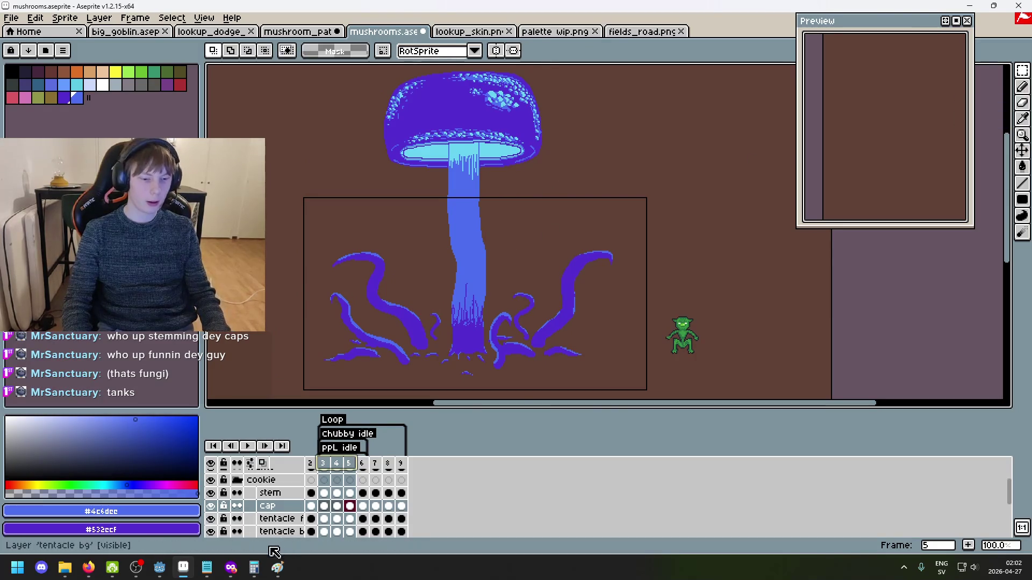
pyautogui.click(409, 163)
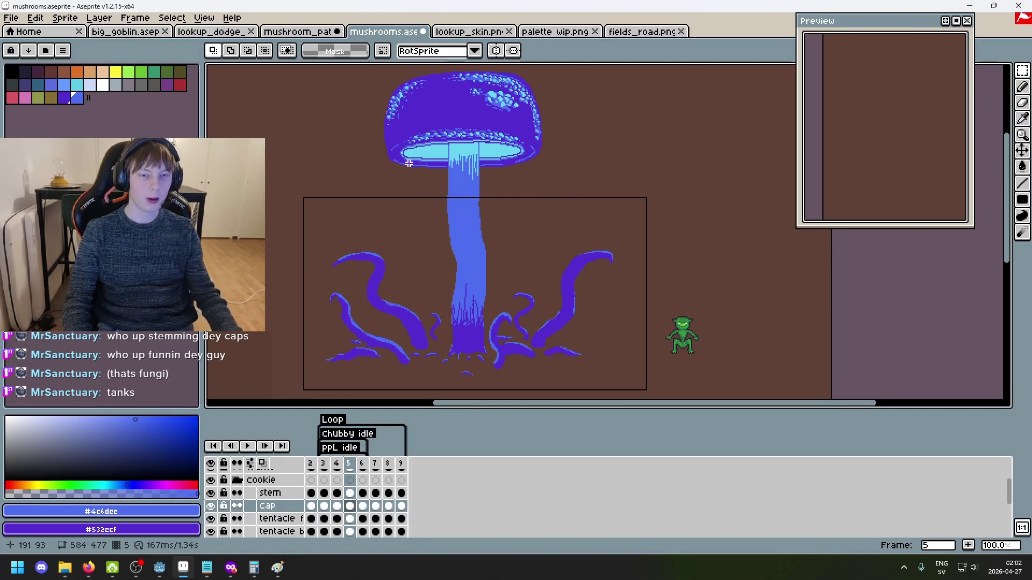
pyautogui.click(318, 467)
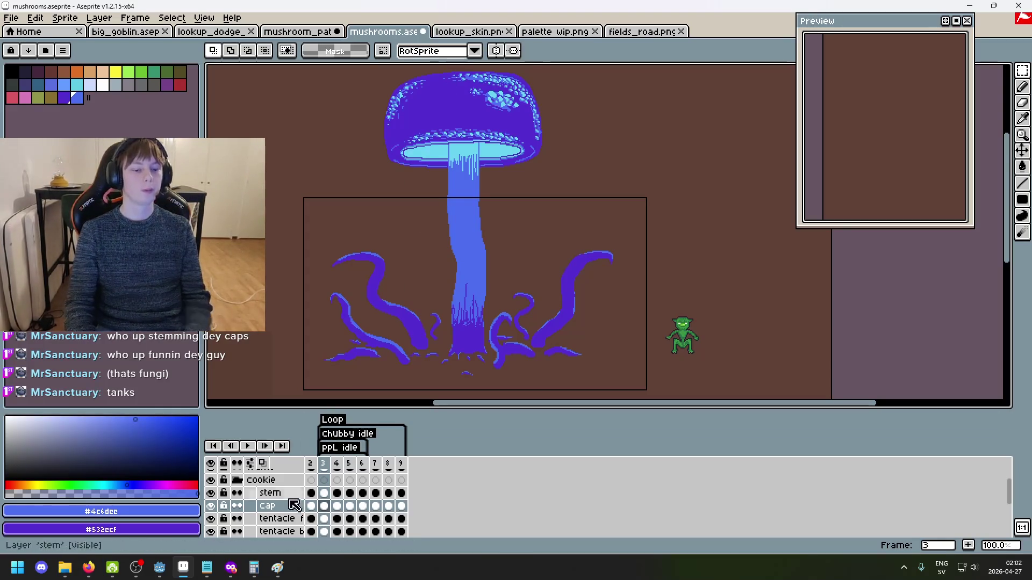
pyautogui.click(212, 507)
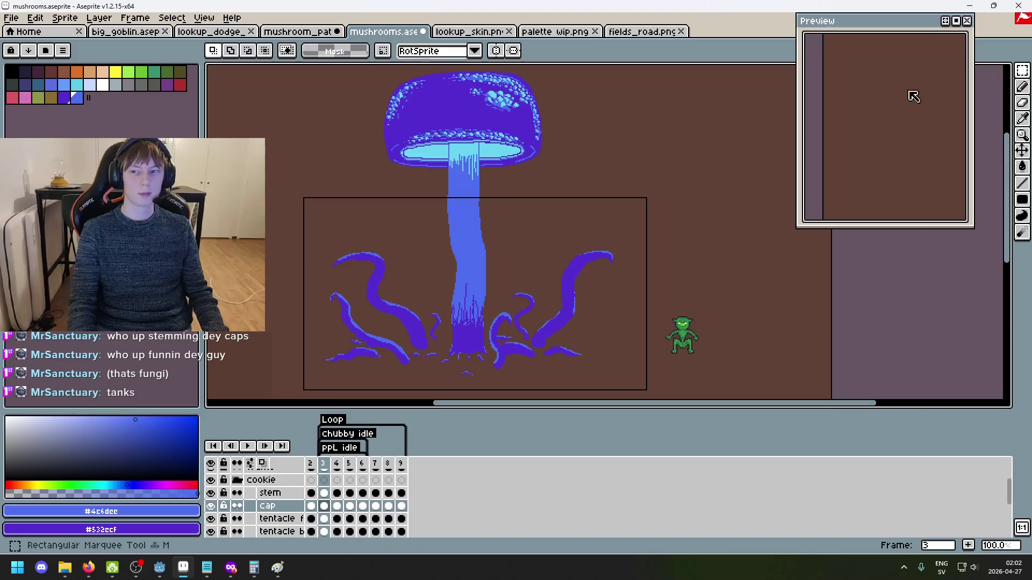
pyautogui.moveTo(348, 181); pyautogui.dragTo(585, 63)
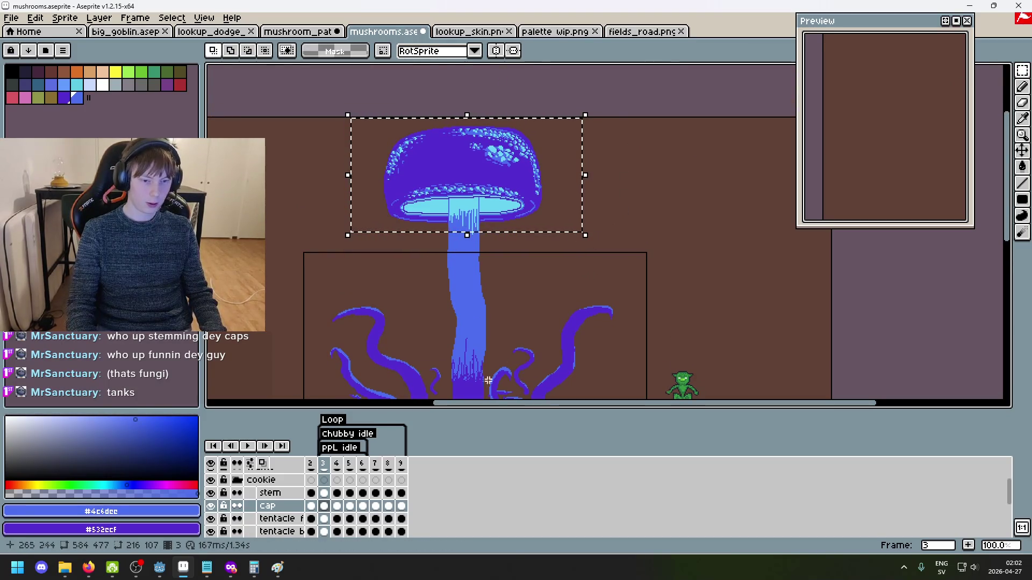
pyautogui.press('shift')
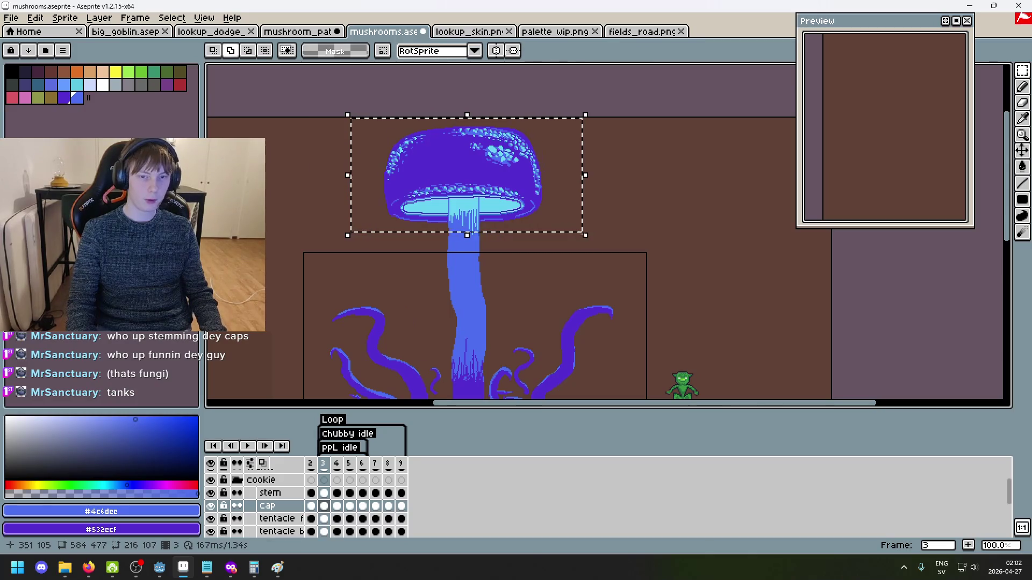
pyautogui.hotkey('shift', 'v')
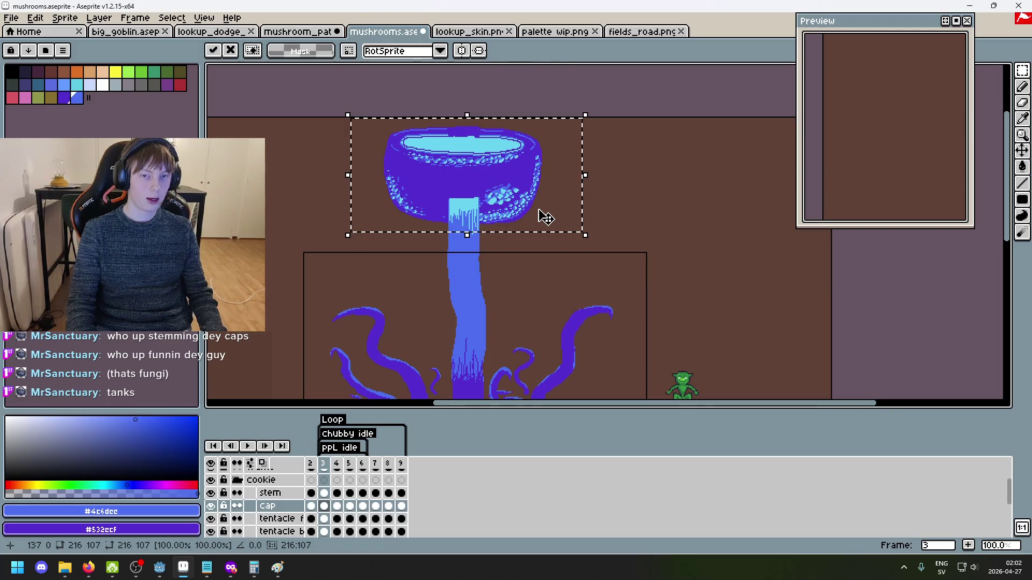
pyautogui.moveTo(545, 217)
pyautogui.mouseDown()
pyautogui.moveTo(550, 356)
pyautogui.moveTo(602, 228)
pyautogui.mouseUp()
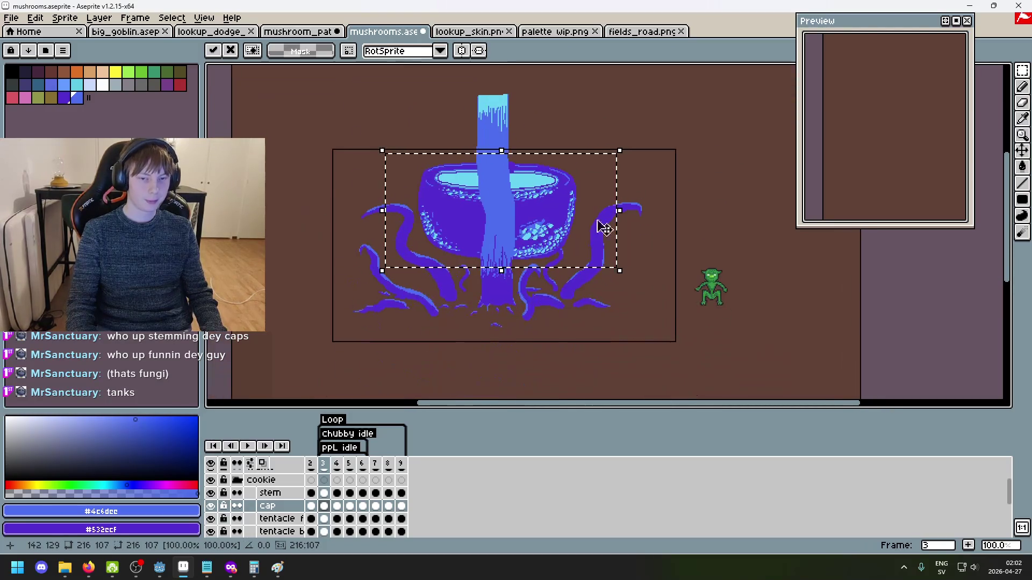
pyautogui.moveTo(545, 248); pyautogui.dragTo(548, 231)
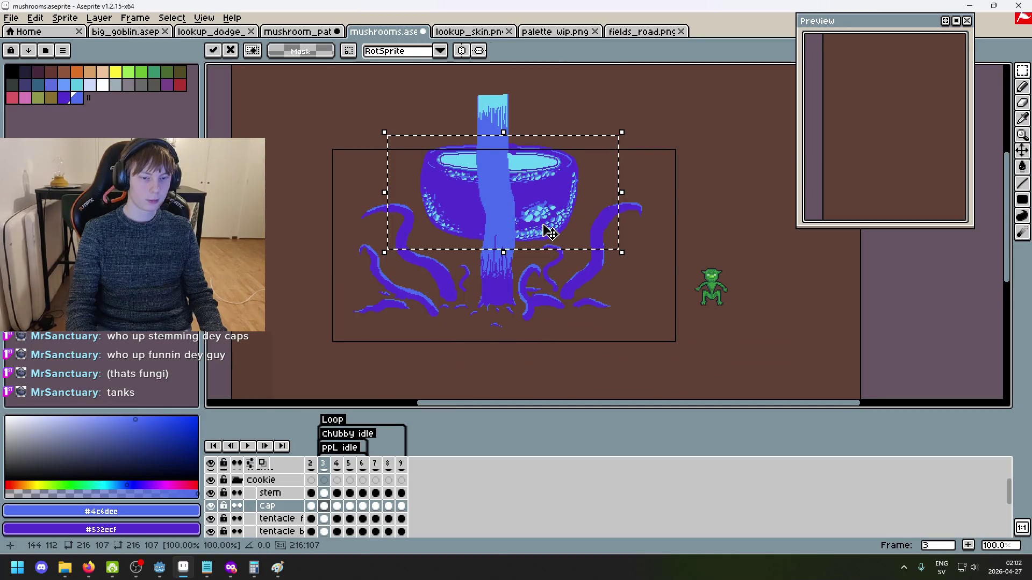
pyautogui.hotkey('ctrl', 'z')
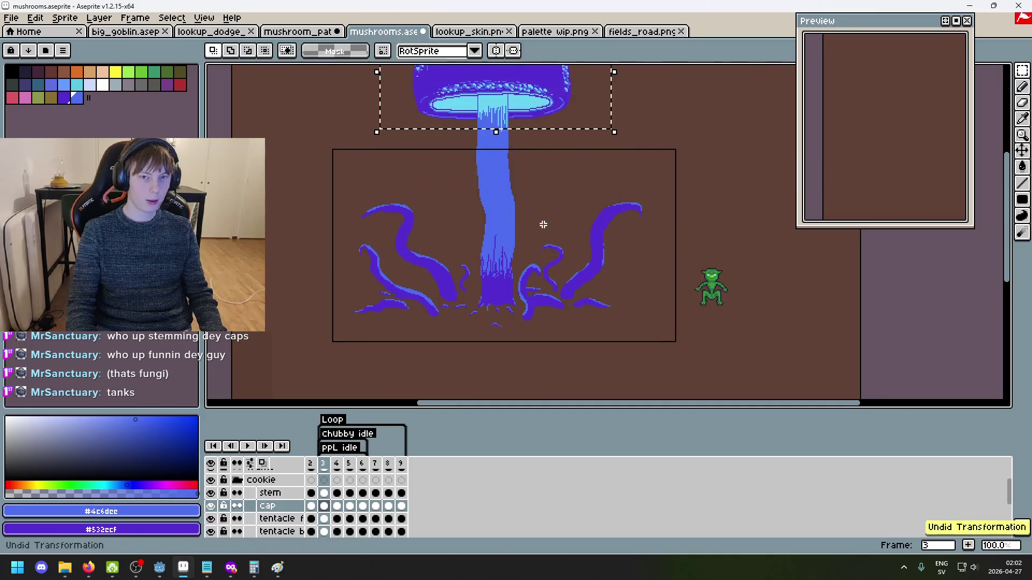
pyautogui.moveTo(559, 178); pyautogui.dragTo(545, 255)
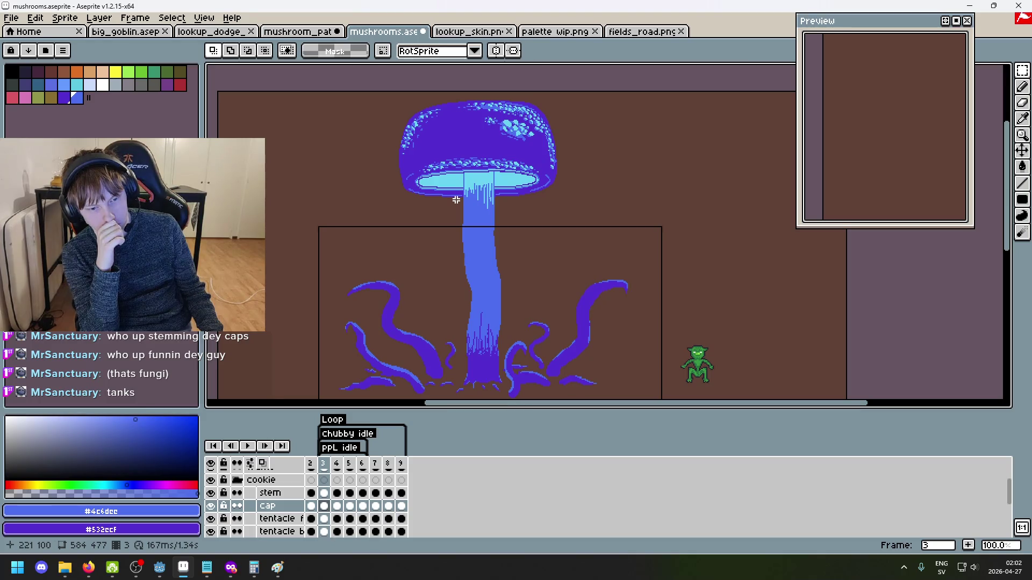
# Add a new layer above the cap layer and name it 'cap crush'
pyautogui.click(283, 507)
pyautogui.rightClick(282, 508)
pyautogui.click(338, 446)
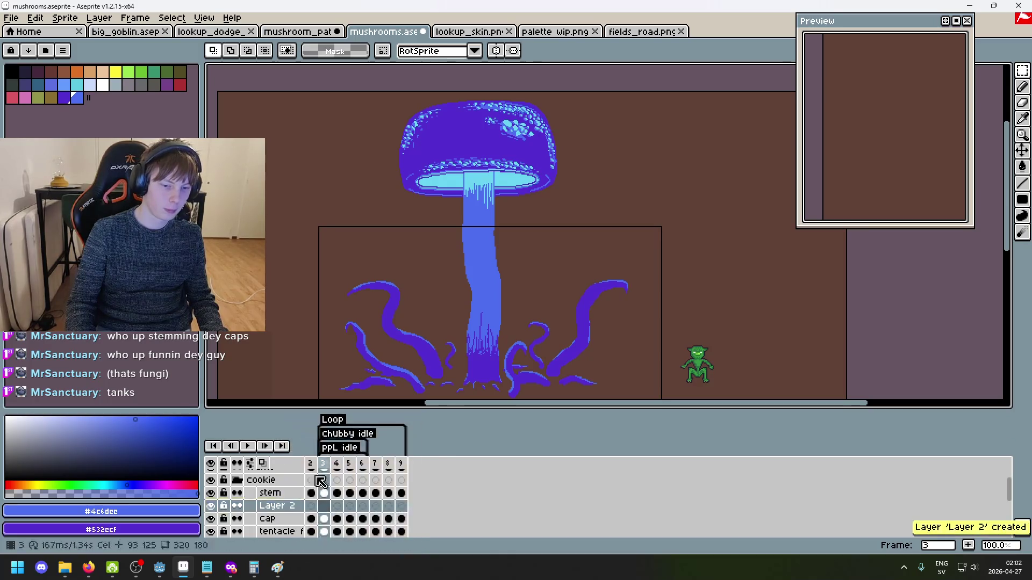
pyautogui.doubleClick(283, 508)
pyautogui.write('cap')
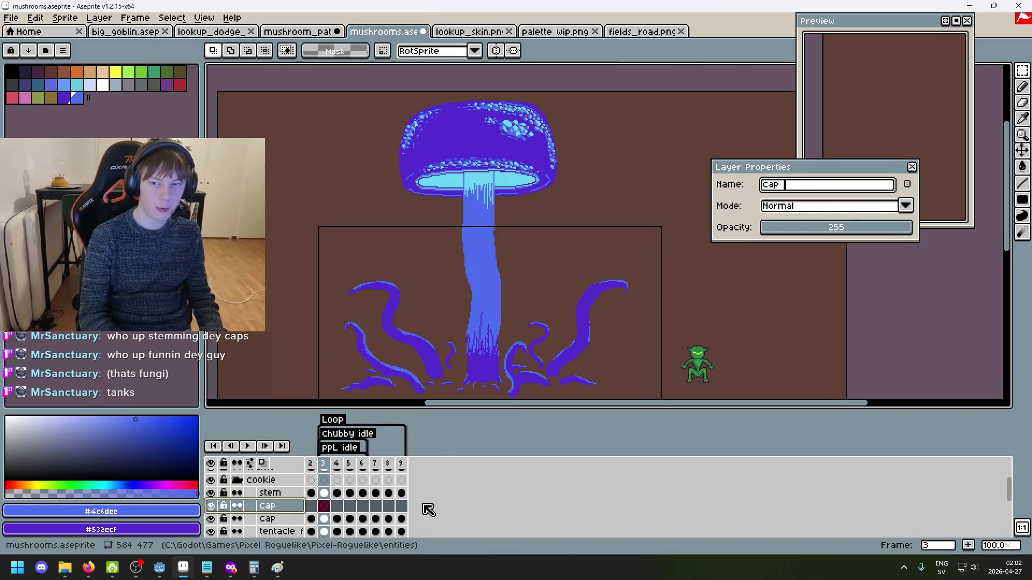
pyautogui.press('Return')
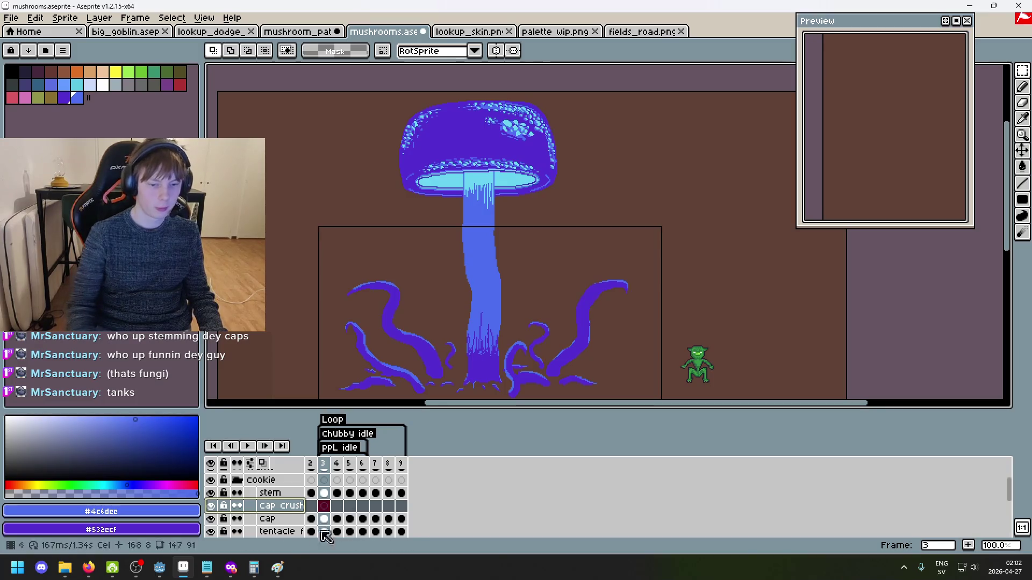
# Go to frame 5 on the cap crush layer and reselect the mushroom cap area
pyautogui.click(269, 519)
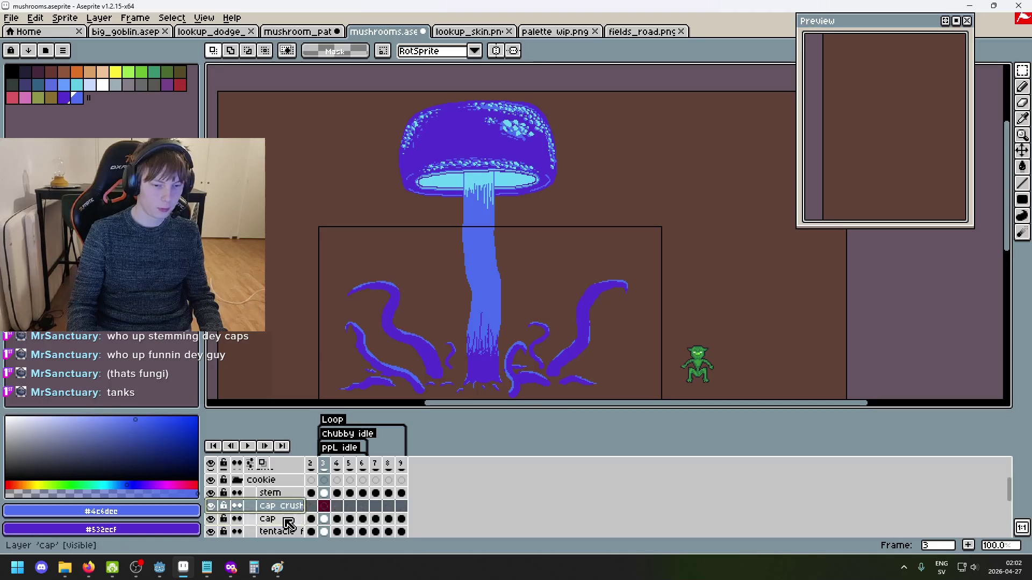
pyautogui.moveTo(346, 210); pyautogui.dragTo(629, 106)
pyautogui.moveTo(716, 263); pyautogui.dragTo(267, 89)
pyautogui.scroll(2, 395, 210)
pyautogui.click(324, 506)
pyautogui.hotkey('ctrl', 'd')
pyautogui.click(339, 507)
pyautogui.click(350, 505)
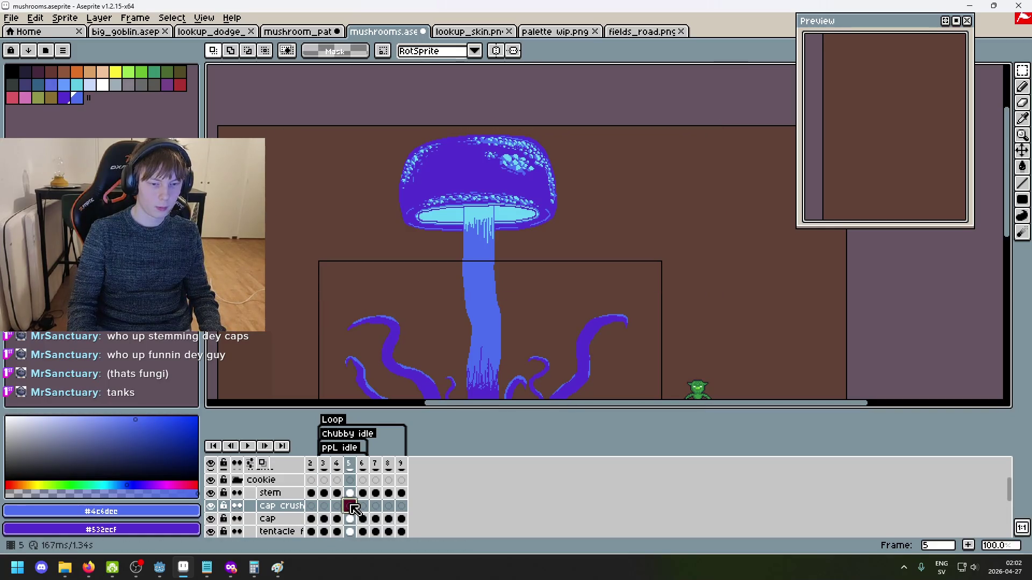
pyautogui.hotkey('ctrl', 'shift', 'd')
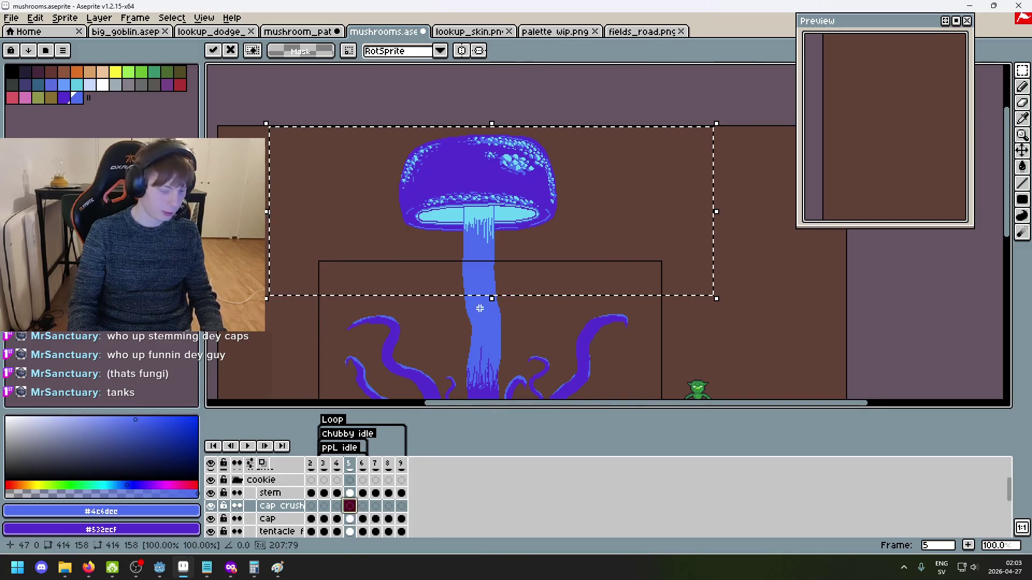
# Flip the selected cap upside down and drag it below the original cap
pyautogui.hotkey('shift', 'h')
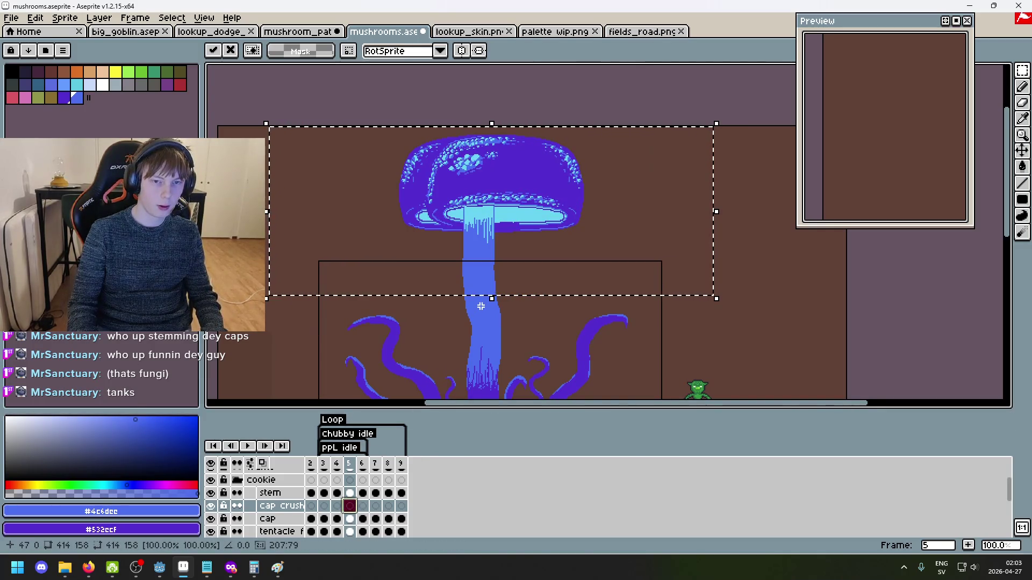
pyautogui.hotkey('shift', 'h')
pyautogui.hotkey('shift', 'v')
pyautogui.moveTo(502, 258); pyautogui.dragTo(484, 323)
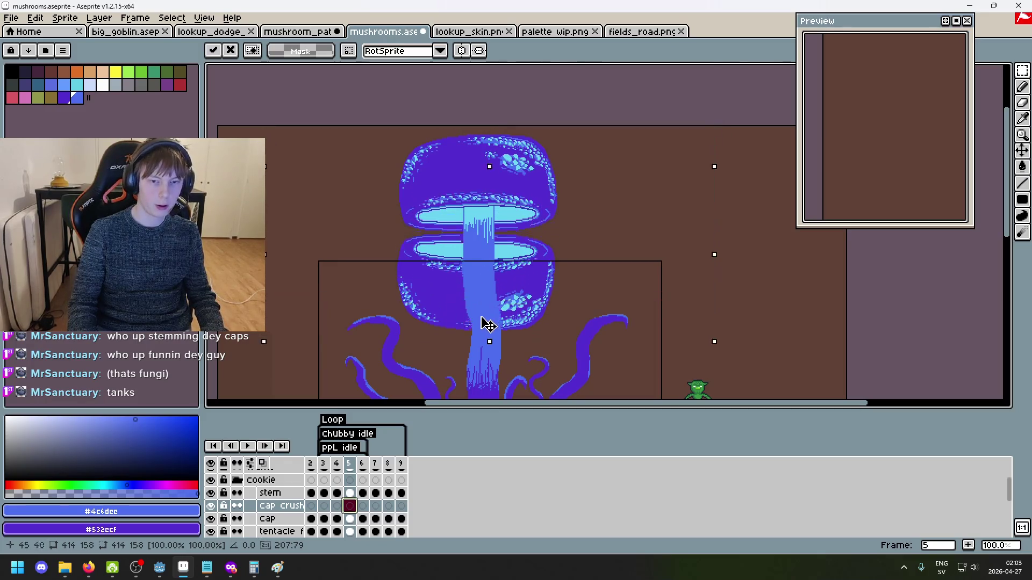
# Move the cap crush layer above the stem layer
pyautogui.moveTo(290, 506); pyautogui.dragTo(302, 492)
pyautogui.click(494, 429)
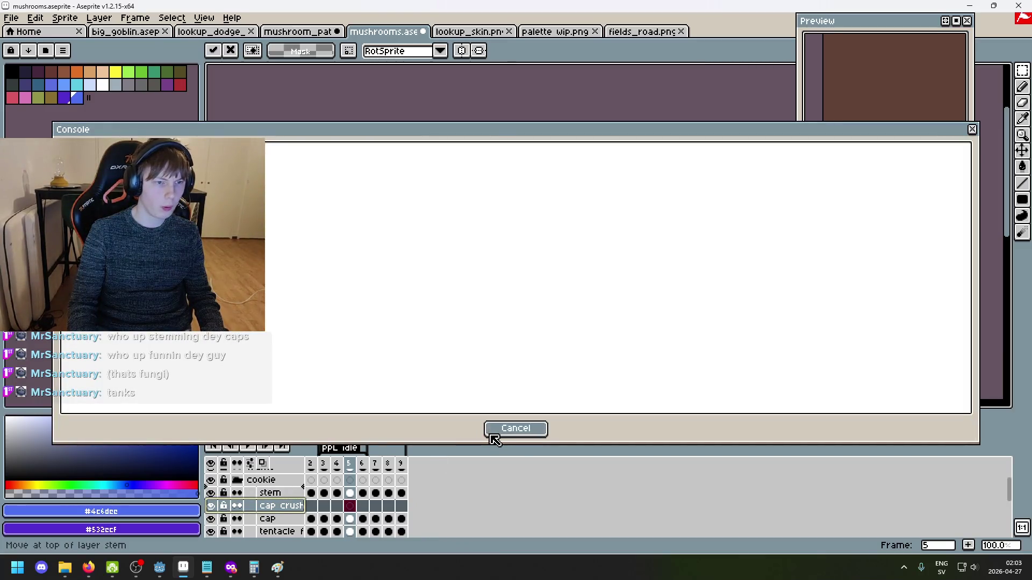
pyautogui.moveTo(272, 505); pyautogui.dragTo(297, 493)
# Select the lower upside-down cap and shift it slightly to the right
pyautogui.scroll(2, 530, 225)
pyautogui.scroll(-3, 529, 225)
pyautogui.scroll(1, 529, 225)
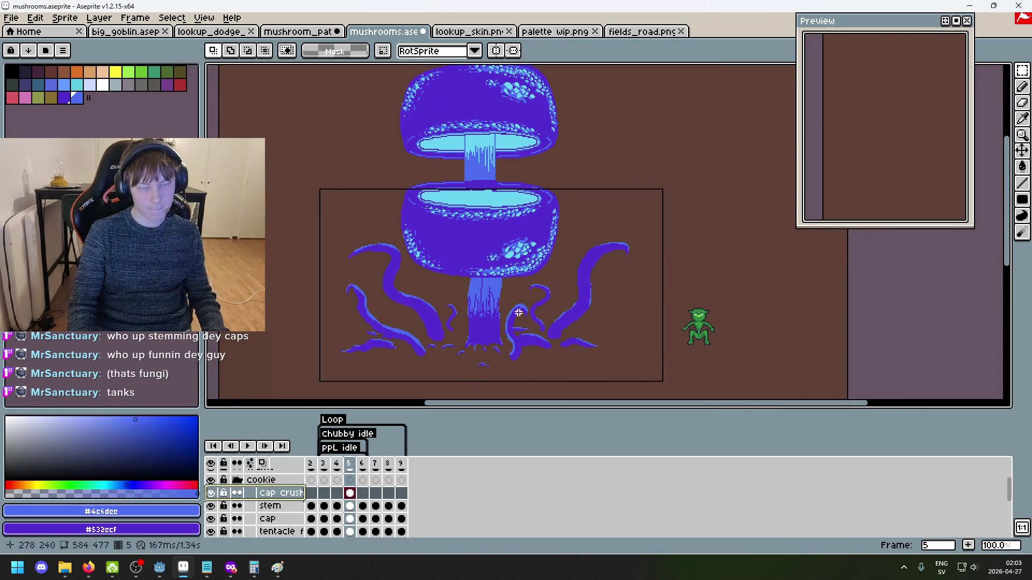
pyautogui.moveTo(472, 308); pyautogui.dragTo(439, 303)
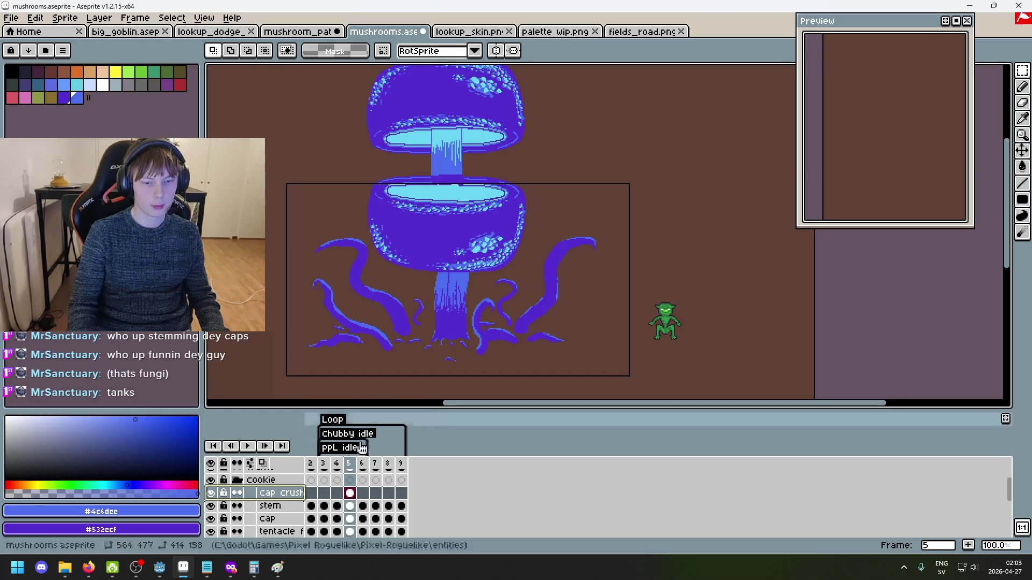
pyautogui.scroll(2, 258, 497)
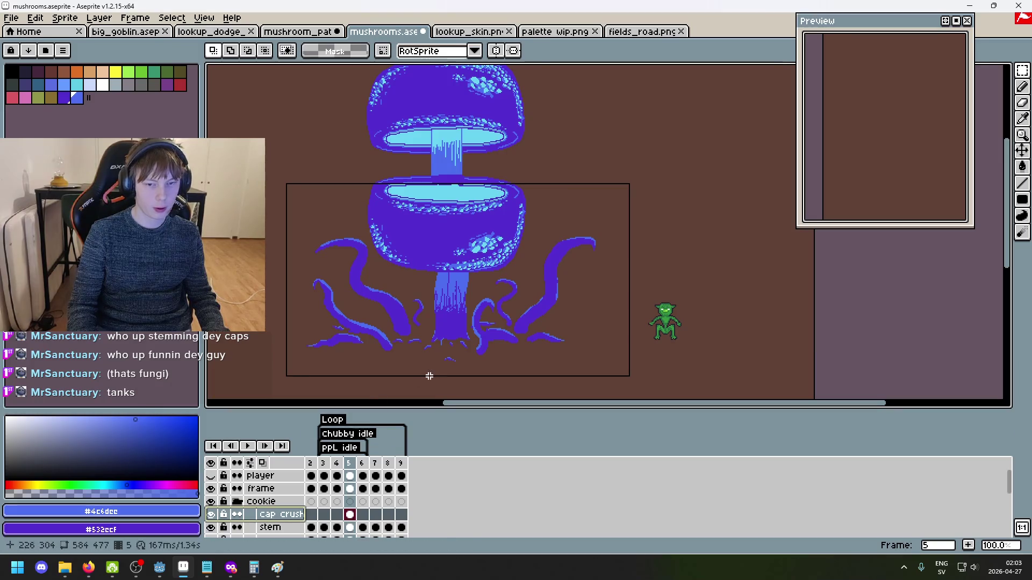
pyautogui.moveTo(346, 299); pyautogui.dragTo(577, 152)
pyautogui.moveTo(548, 221); pyautogui.dragTo(553, 219)
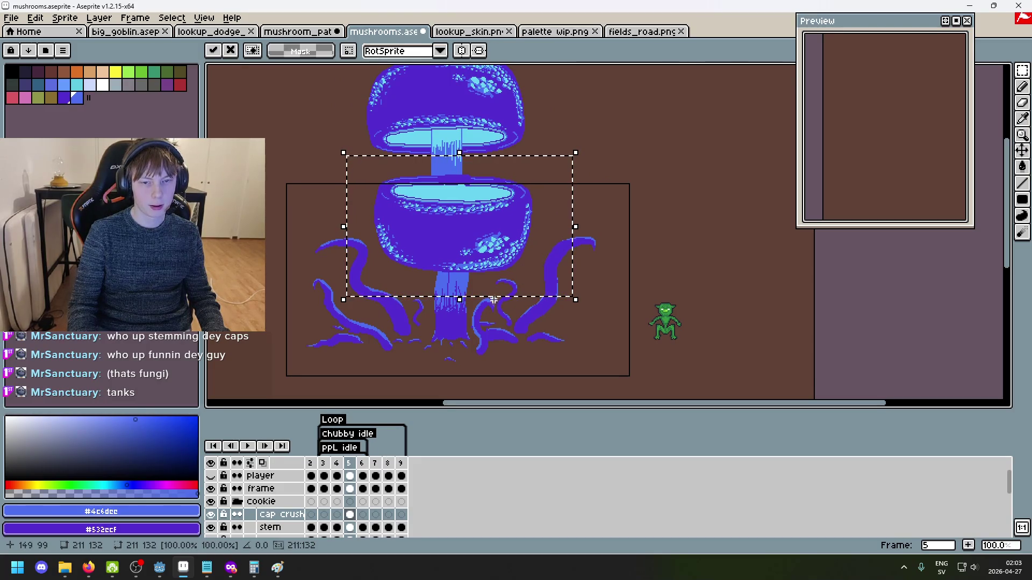
# Commit the moved lower cap in frame 5 and clear the selection
pyautogui.click(456, 348)
pyautogui.scroll(1, 446, 293)
pyautogui.scroll(-2, 431, 286)
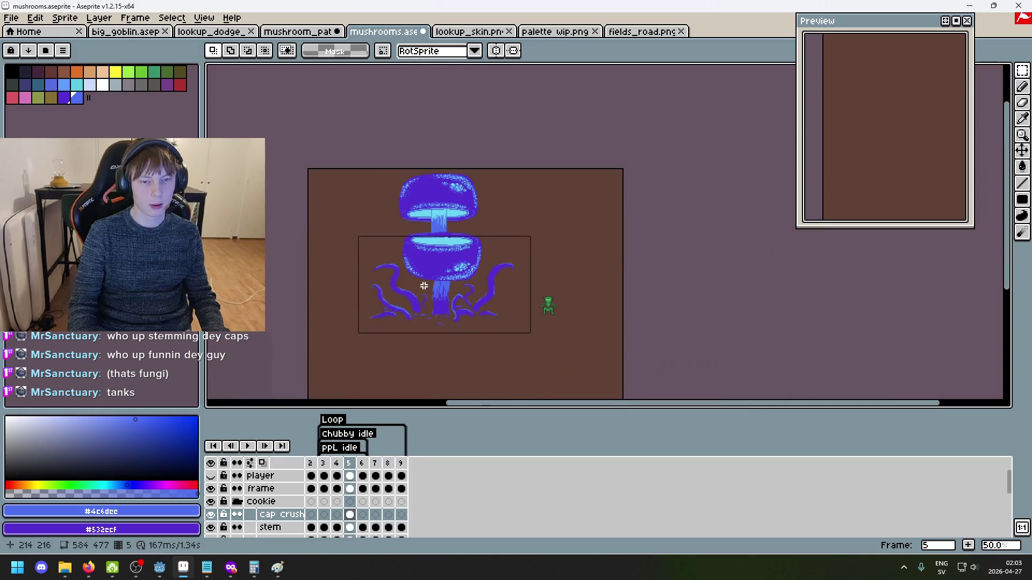
pyautogui.scroll(3, 415, 293)
pyautogui.scroll(-2, 420, 274)
pyautogui.hscroll(1, 419, 271)
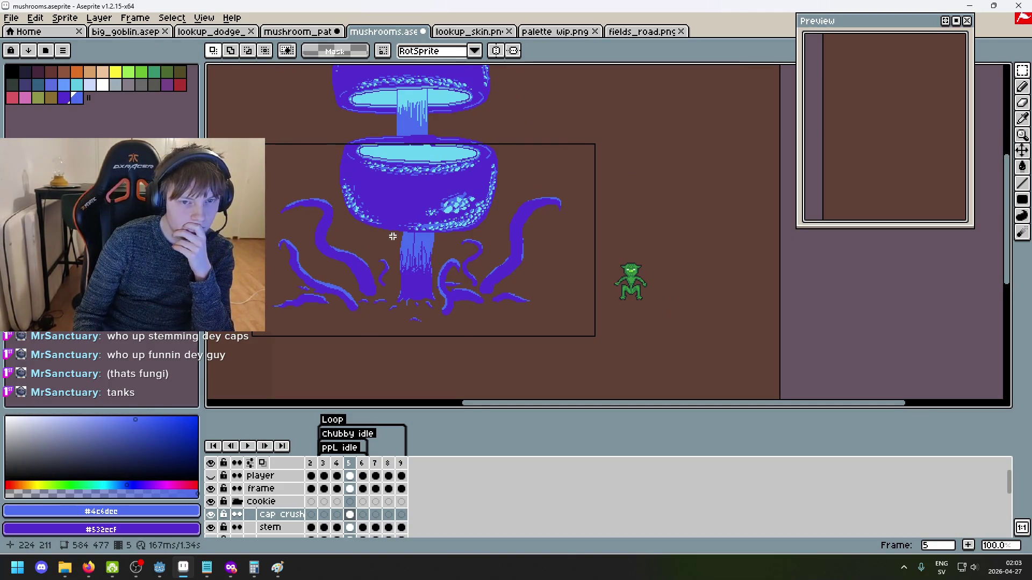
pyautogui.moveTo(319, 253); pyautogui.dragTo(514, 112)
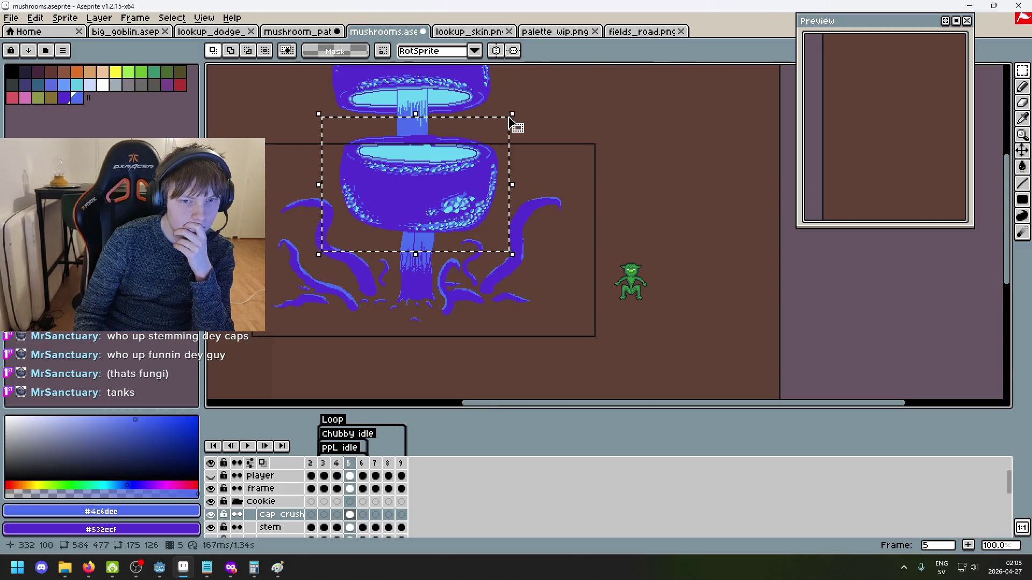
pyautogui.click(560, 251)
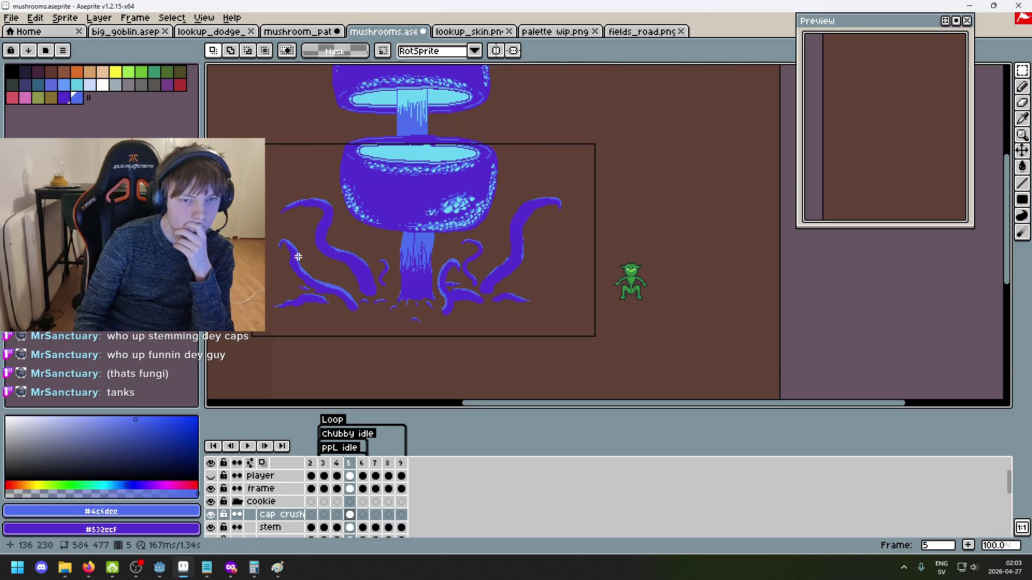
# Paste frame 5's cap crush cel into frame 6 of the cap crush layer
pyautogui.press('Left')
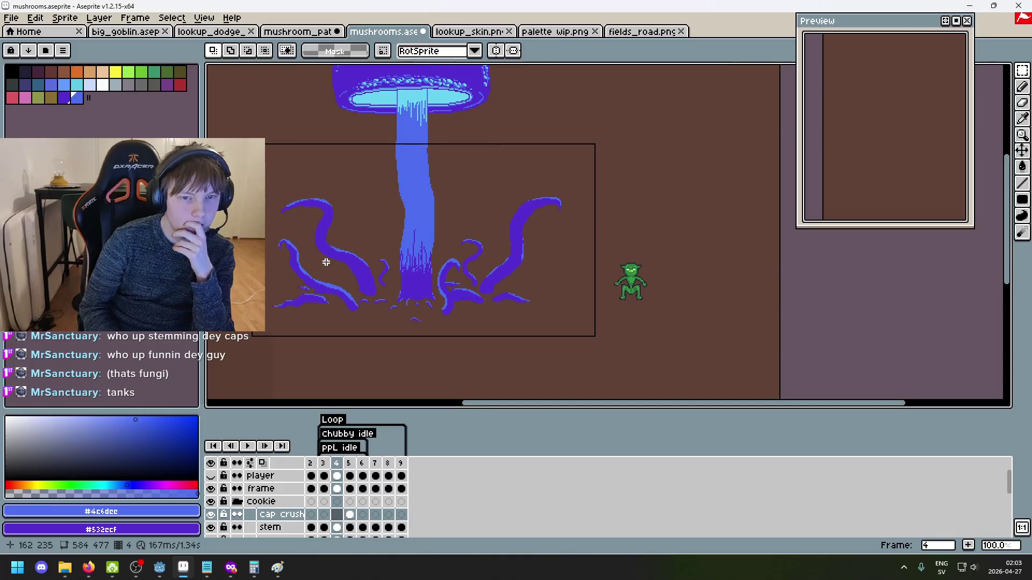
pyautogui.press('Right')
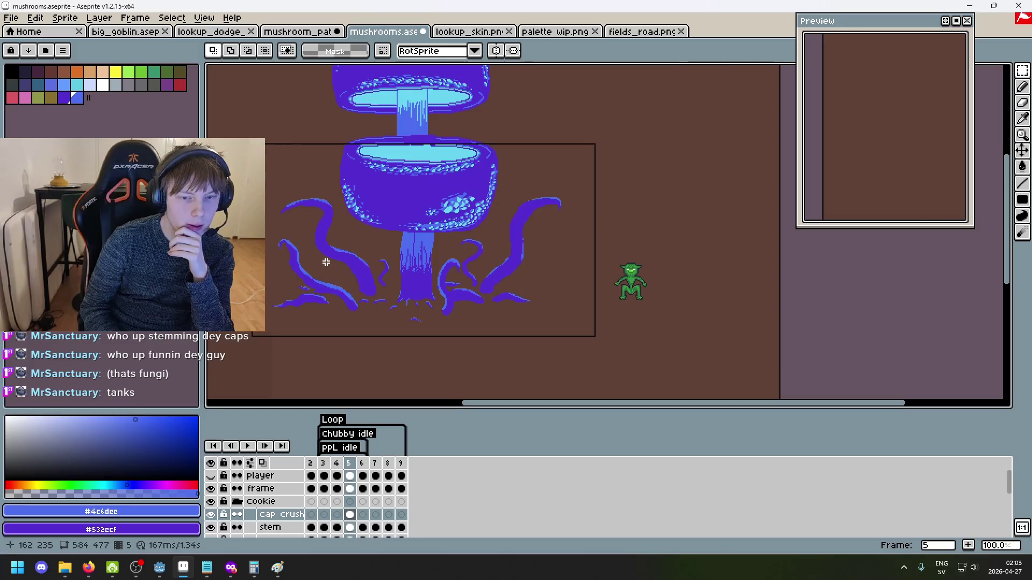
pyautogui.press('Right')
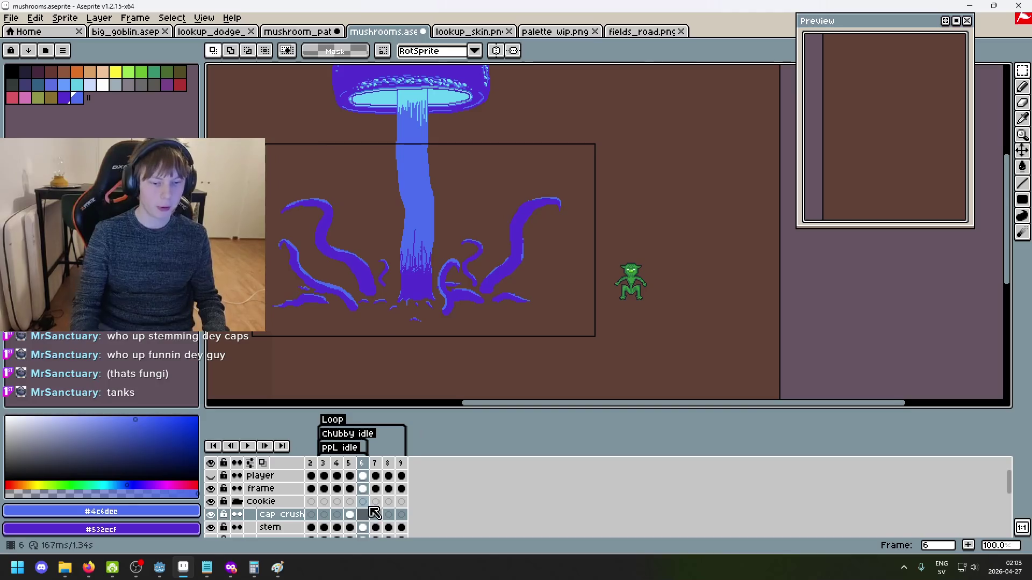
pyautogui.click(349, 514)
pyautogui.click(363, 515)
pyautogui.hotkey('ctrl', 'v')
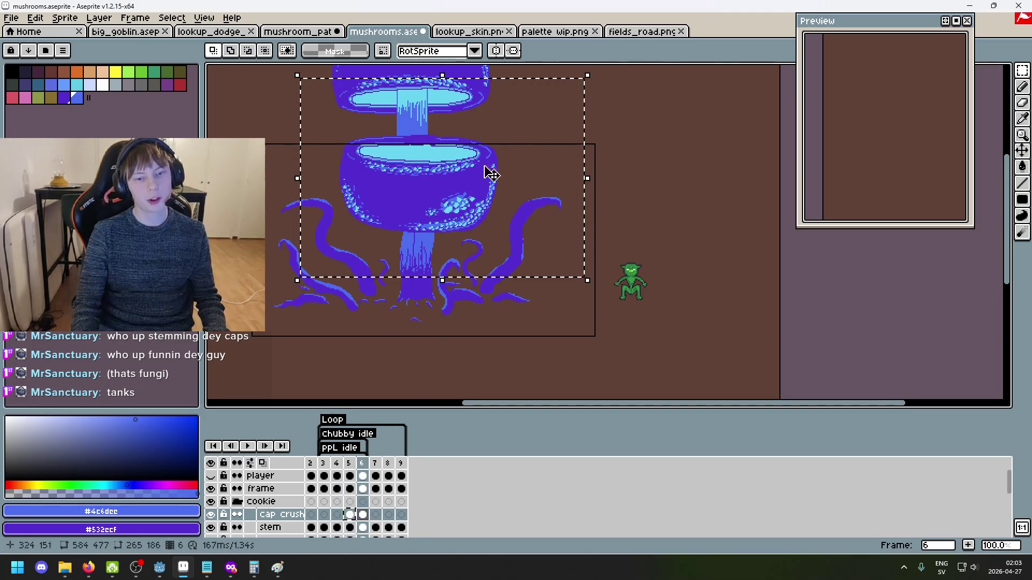
# Lower frame 6's pasted cap onto the stem base among the tentacles, commit, and inspect it
pyautogui.moveTo(468, 168); pyautogui.dragTo(468, 260)
pyautogui.press('Return')
pyautogui.scroll(1, 514, 176)
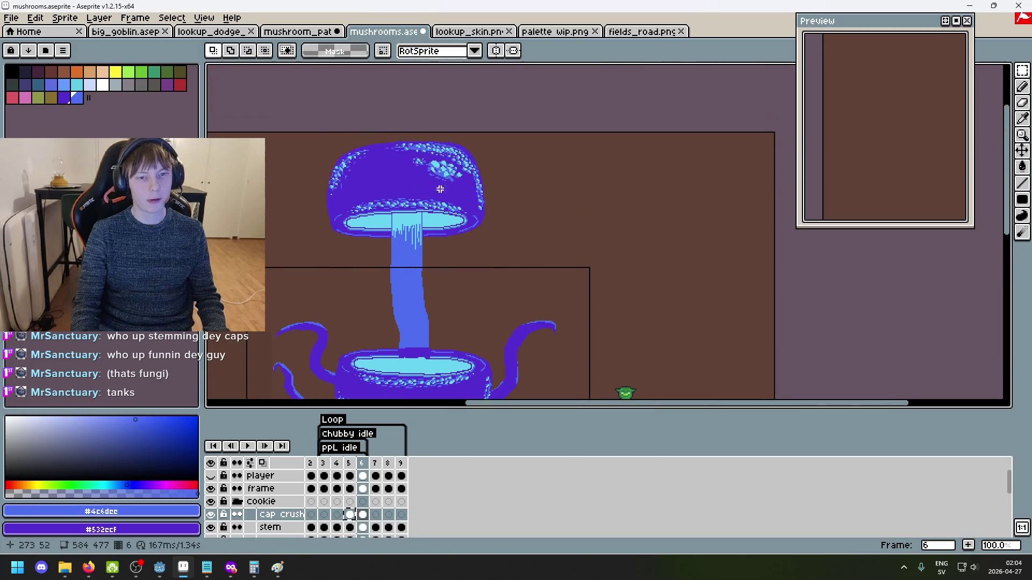
pyautogui.scroll(1, 456, 192)
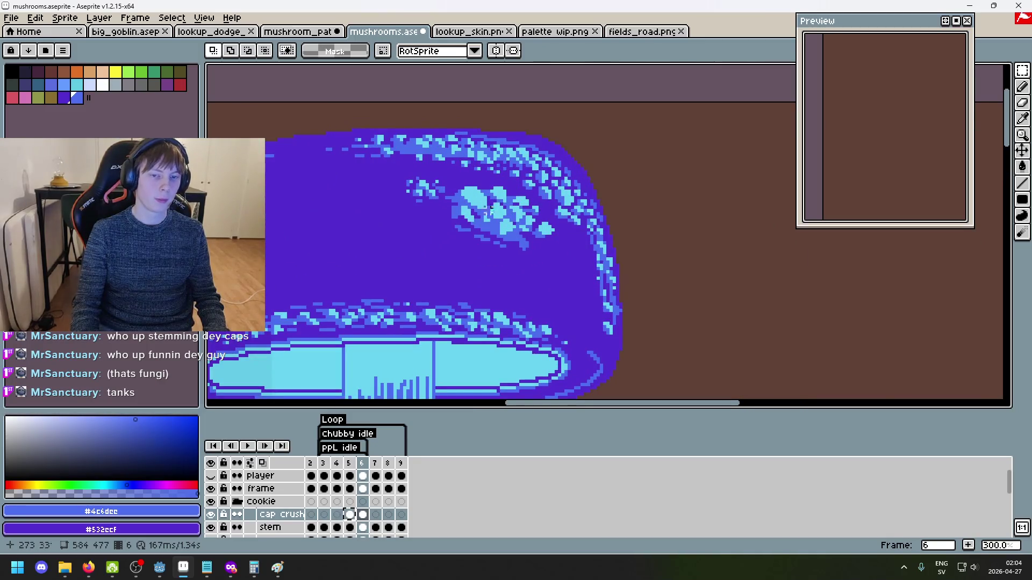
pyautogui.scroll(-1, 469, 171)
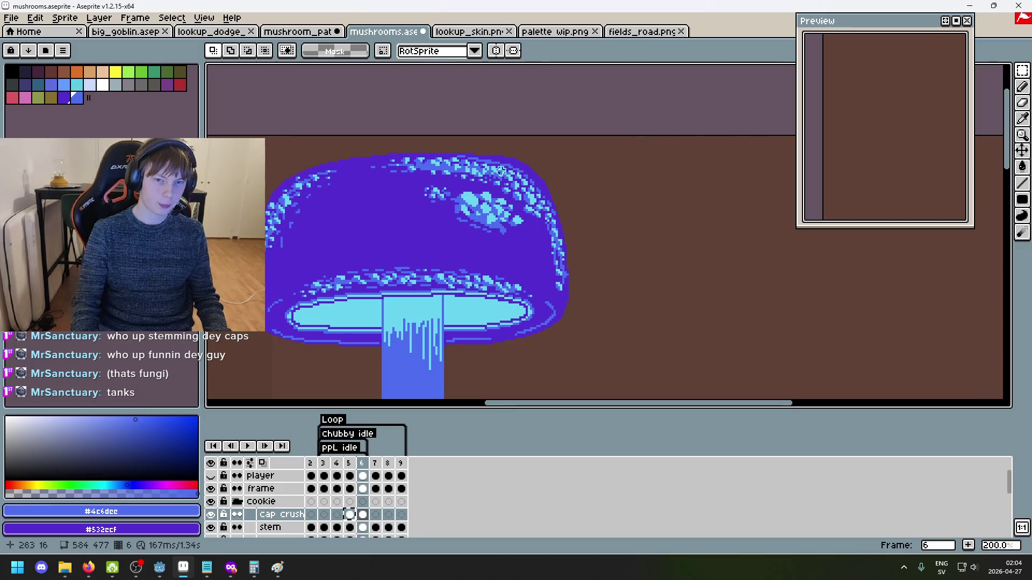
pyautogui.scroll(-1, 502, 171)
pyautogui.scroll(1, 503, 171)
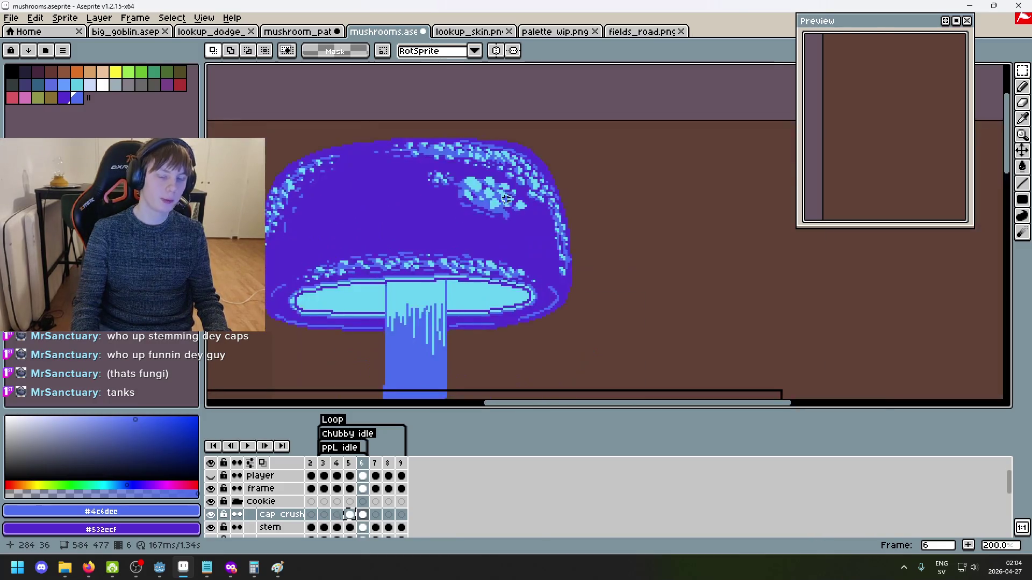
pyautogui.scroll(1, 537, 194)
pyautogui.scroll(-1, 599, 218)
pyautogui.scroll(-1, 605, 243)
pyautogui.scroll(1, 616, 214)
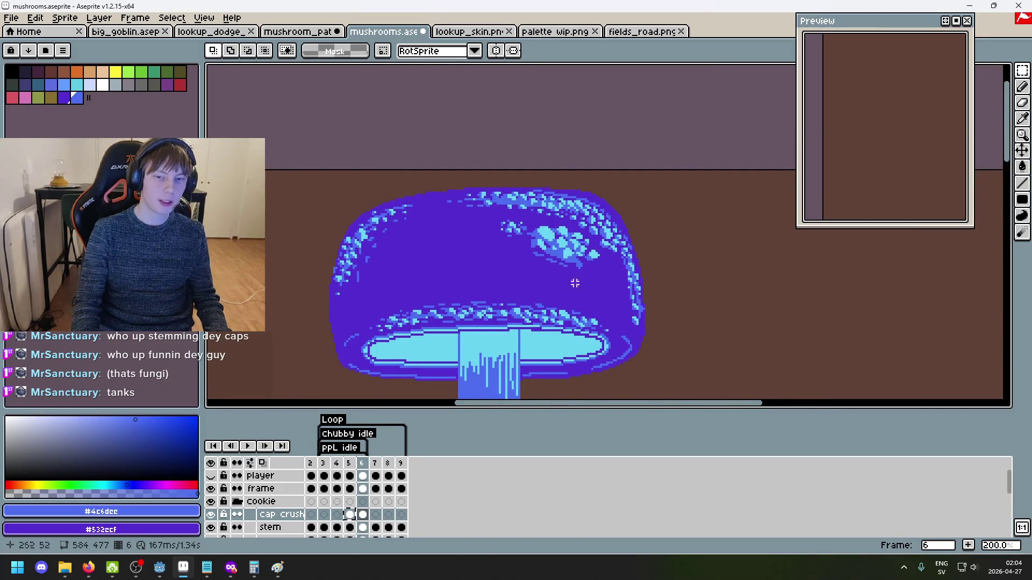
pyautogui.scroll(1, 536, 240)
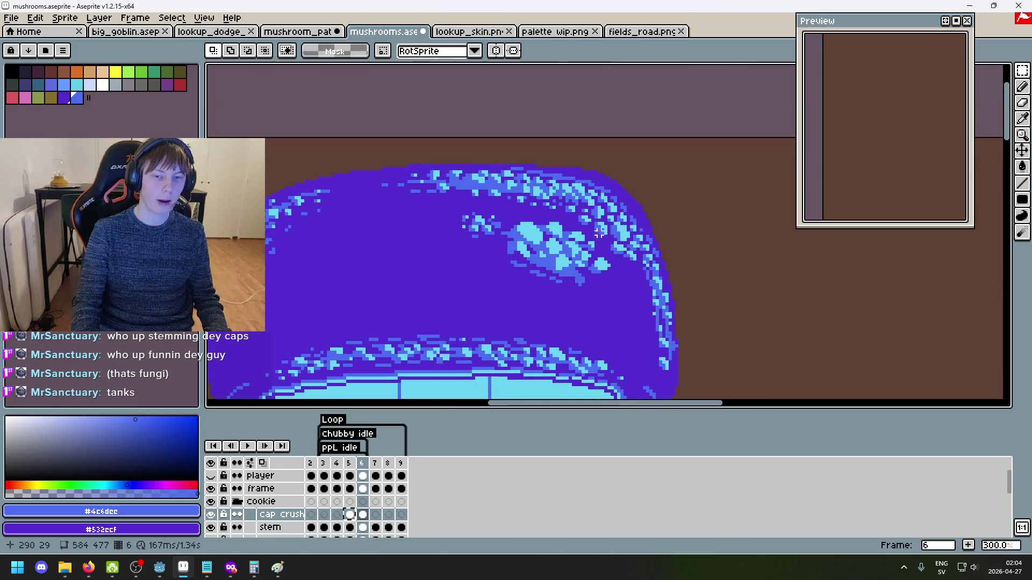
pyautogui.scroll(-2, 567, 251)
pyautogui.scroll(2, 537, 236)
pyautogui.scroll(-2, 505, 215)
pyautogui.scroll(-3, 495, 237)
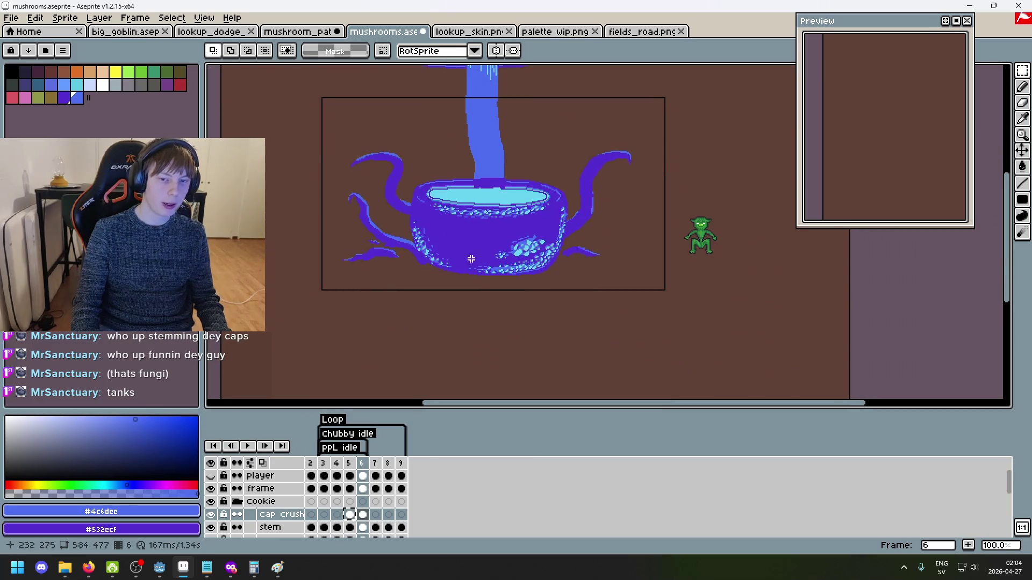
pyautogui.press('Left')
pyautogui.press('Left')
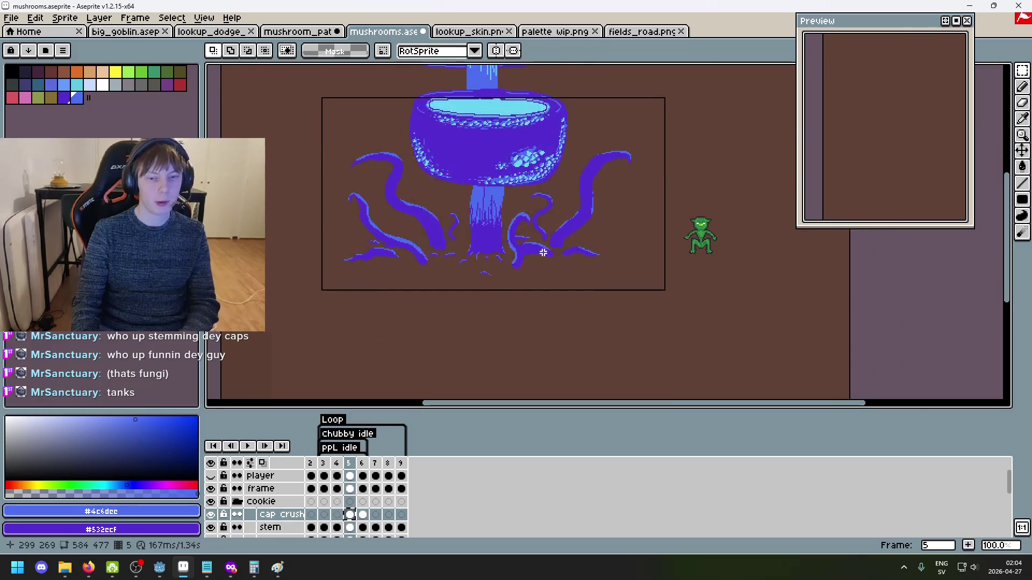
# Paste a cap copy into frame 5, nudge it upward, and commit it
pyautogui.press('Right')
pyautogui.press('Right')
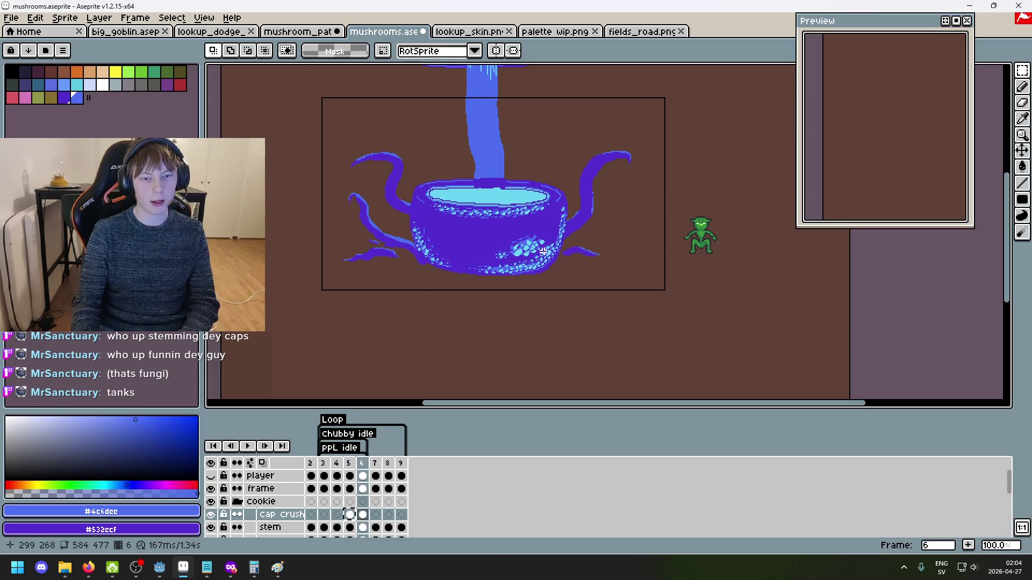
pyautogui.press('Left')
pyautogui.press('Left')
pyautogui.press('Right')
pyautogui.press('Right')
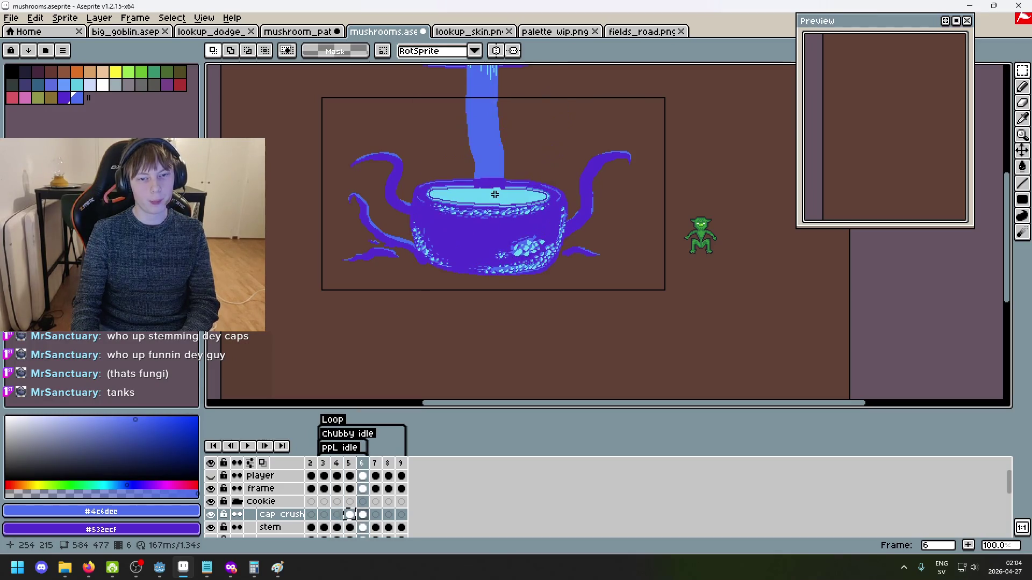
pyautogui.press('Left')
pyautogui.press('Right')
pyautogui.press('Left')
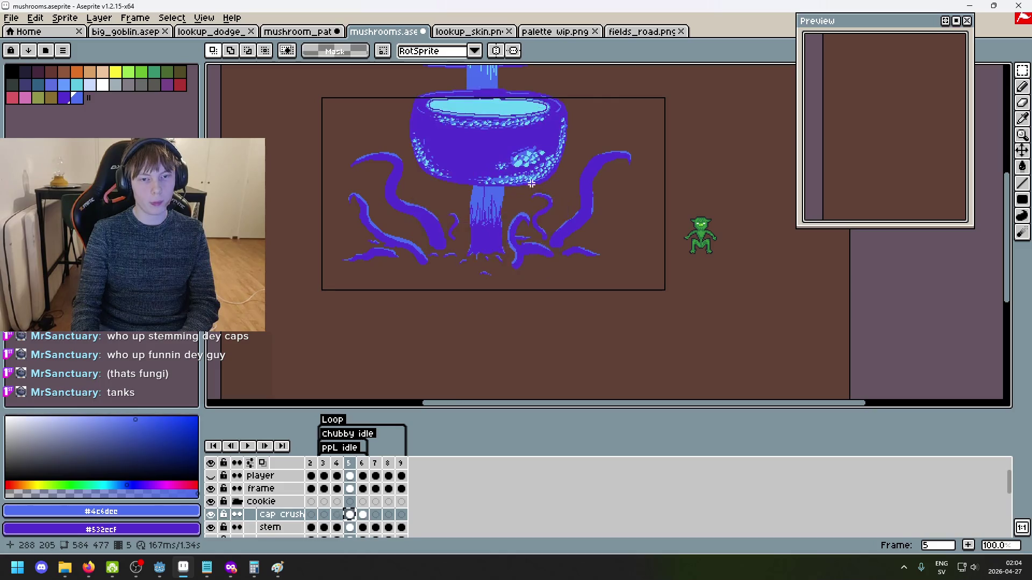
pyautogui.hotkey('ctrl', 'v')
pyautogui.press('Up')
pyautogui.press('Up')
pyautogui.press('Up')
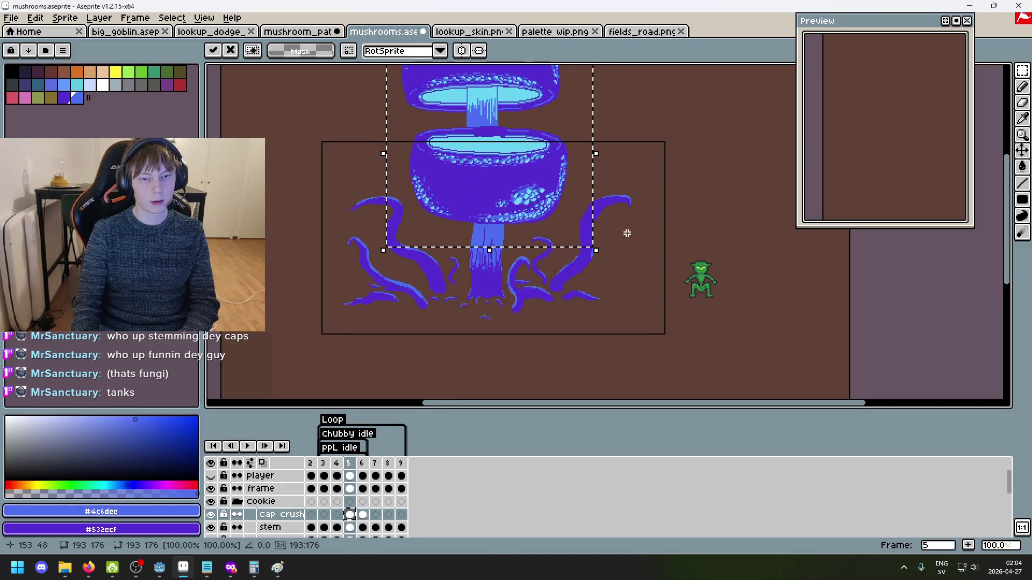
pyautogui.press('Return')
# Flip between frames 3 to 6 to check the impact, then stop playback
pyautogui.press('Left')
pyautogui.press('Right')
pyautogui.press('Right')
pyautogui.press('Left')
pyautogui.press('Left')
pyautogui.press('Right')
pyautogui.press('Right')
pyautogui.press('Left')
pyautogui.press('Left')
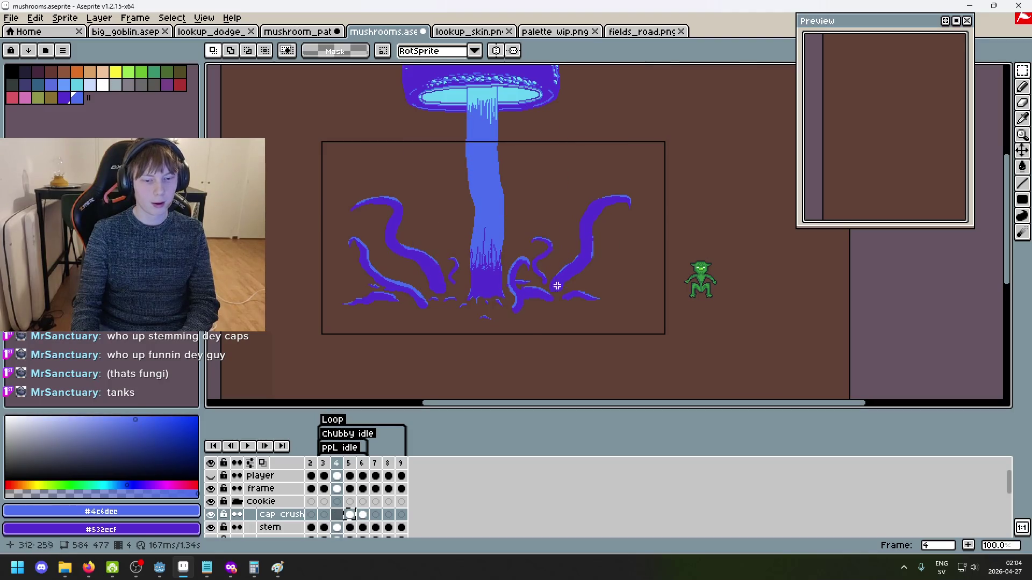
pyautogui.press('Left')
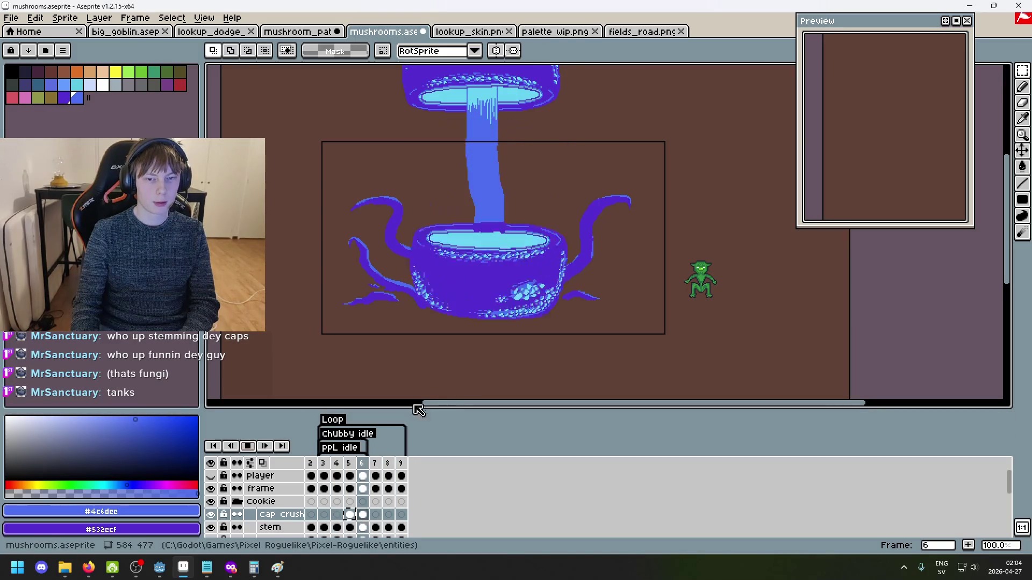
pyautogui.press('Return')
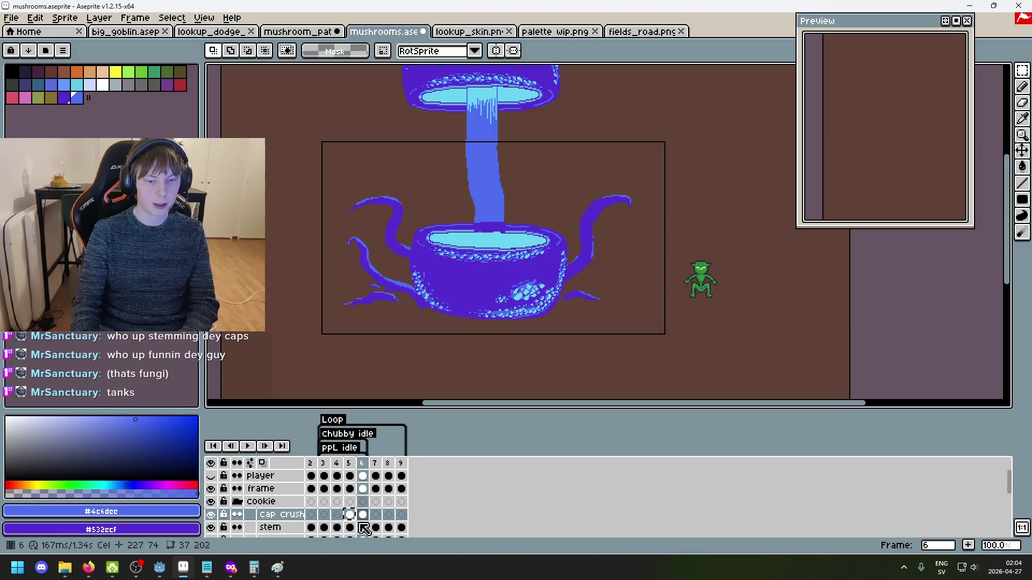
# Paste the crushed cap into cap crush frames 7, 8 and 9, then play the animation
pyautogui.click(376, 514)
pyautogui.hotkey('ctrl', 'v')
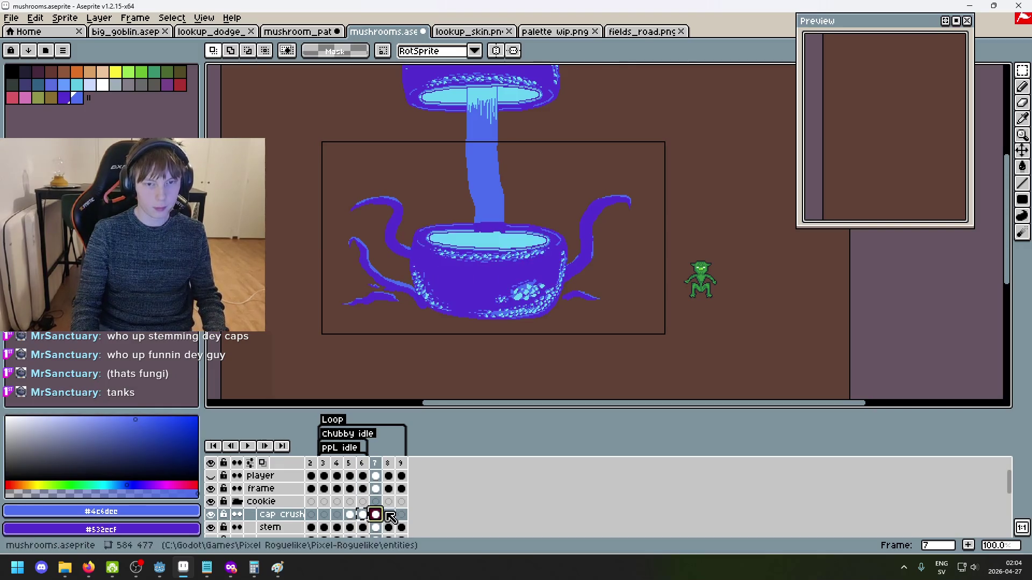
pyautogui.click(389, 515)
pyautogui.hotkey('ctrl', 'v')
pyautogui.click(401, 515)
pyautogui.hotkey('ctrl', 'v')
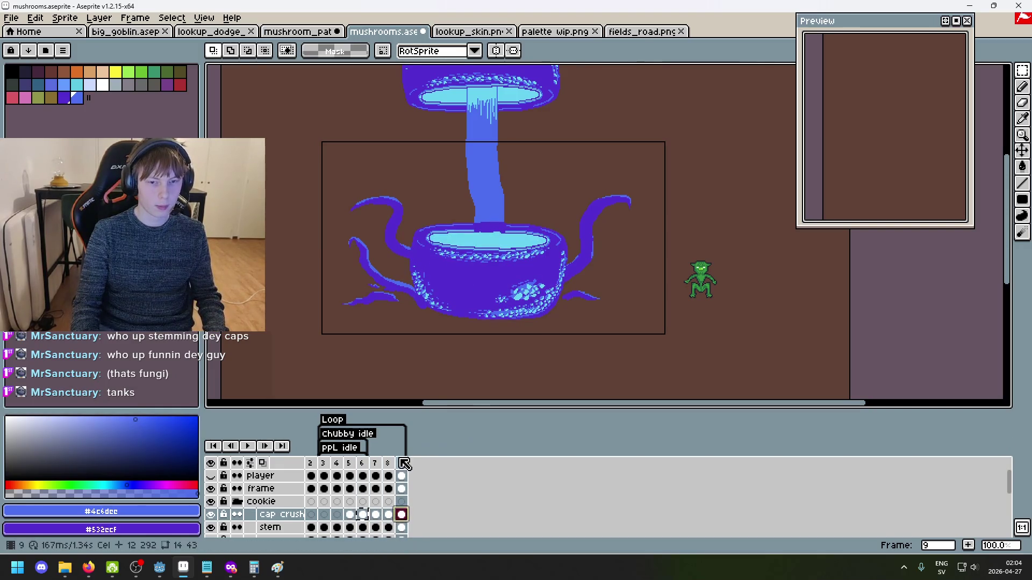
pyautogui.press('Return')
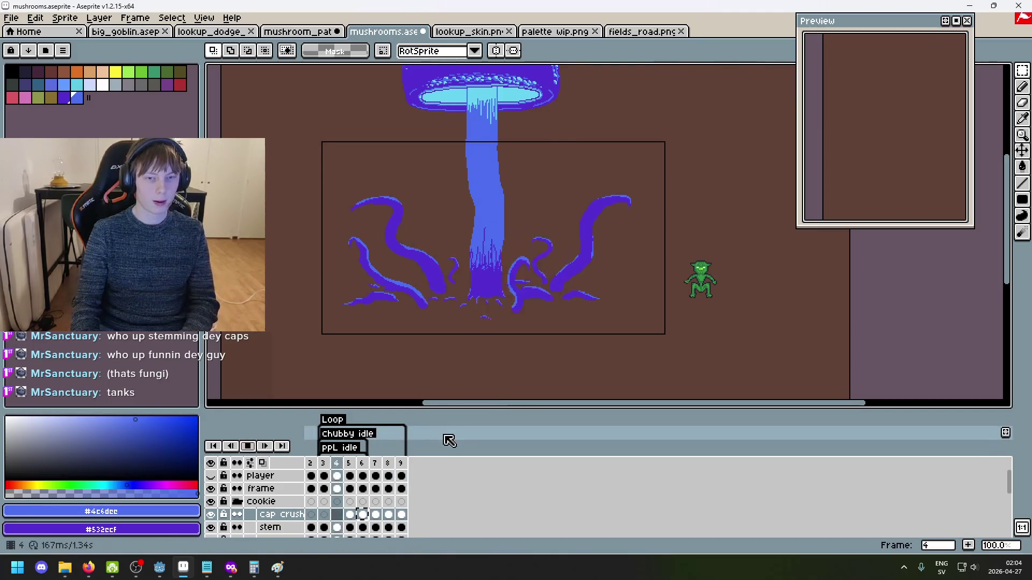
pyautogui.moveTo(550, 300)
pyautogui.mouseDown()
pyautogui.moveTo(551, 260)
pyautogui.moveTo(656, 378)
pyautogui.mouseUp()
# Review the playing slam up close, stop playback, and enlarge the timeline to show every layer
pyautogui.scroll(1, 573, 276)
pyautogui.scroll(-1, 640, 341)
pyautogui.scroll(1, 631, 352)
pyautogui.moveTo(604, 233); pyautogui.dragTo(602, 246)
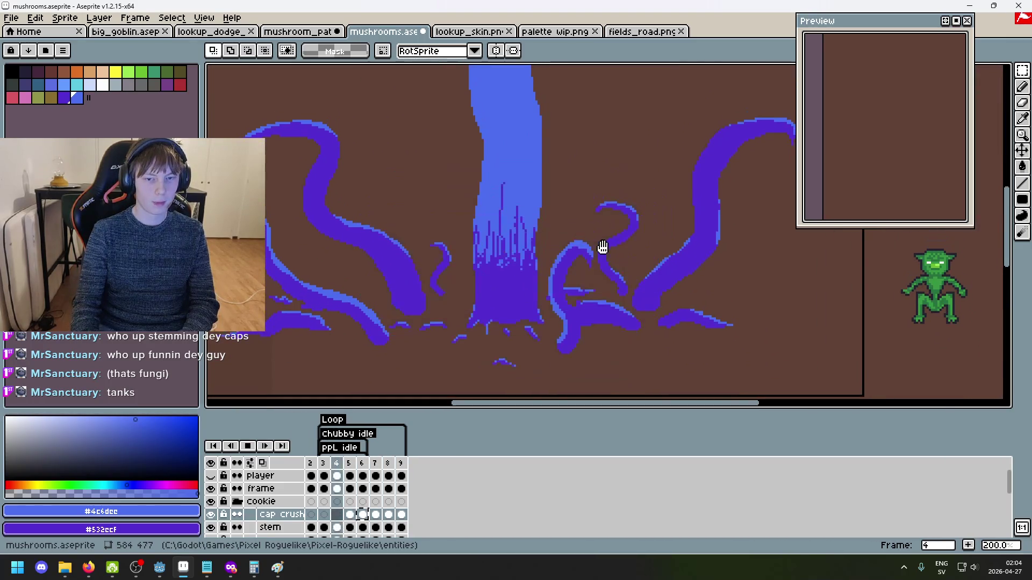
pyautogui.scroll(-1, 612, 262)
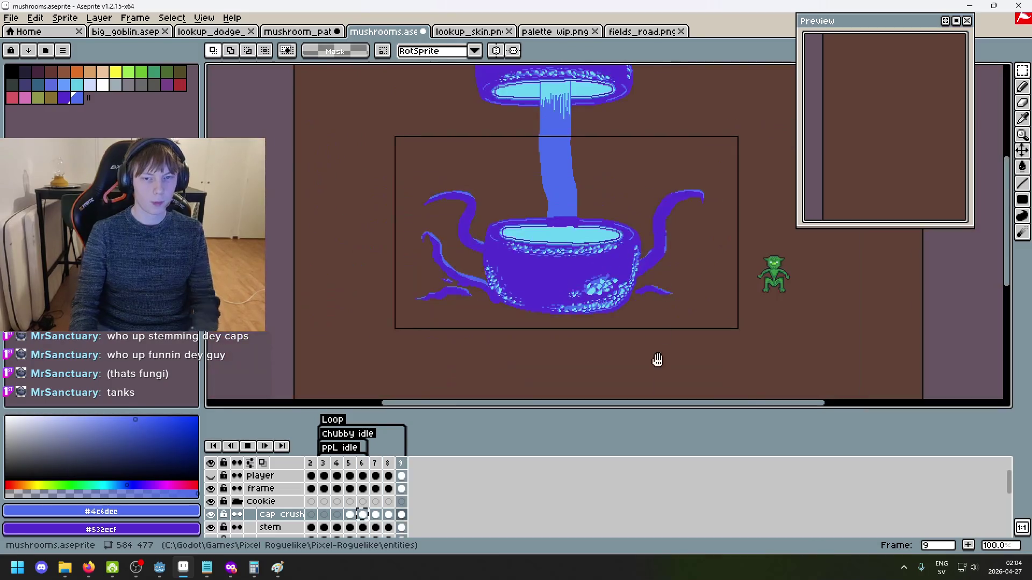
pyautogui.moveTo(585, 413); pyautogui.dragTo(584, 483)
pyautogui.scroll(1, 596, 325)
pyautogui.moveTo(596, 325)
pyautogui.mouseDown()
pyautogui.moveTo(658, 442)
pyautogui.moveTo(626, 437)
pyautogui.moveTo(630, 423)
pyautogui.mouseUp()
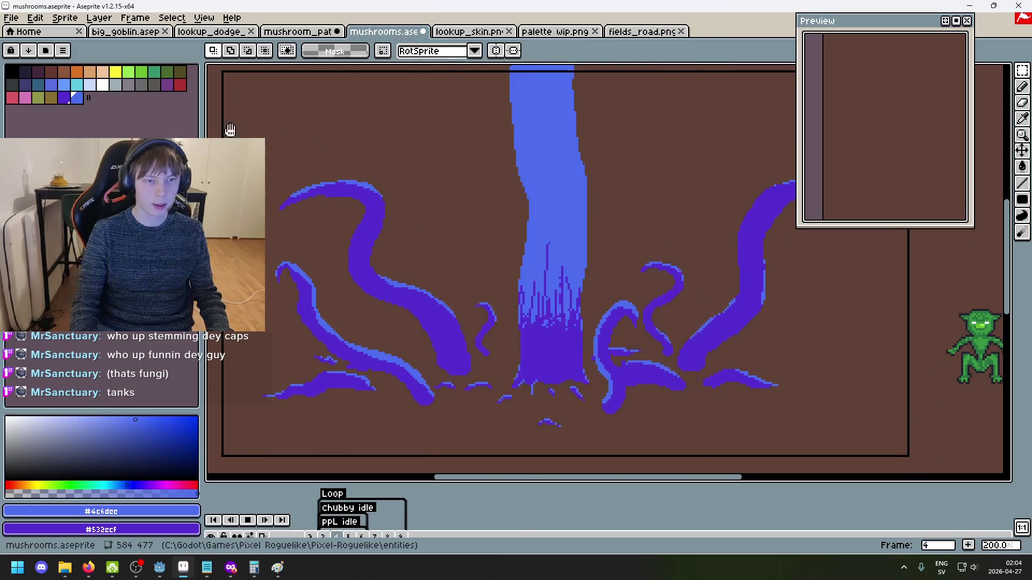
pyautogui.moveTo(646, 191); pyautogui.dragTo(622, 193)
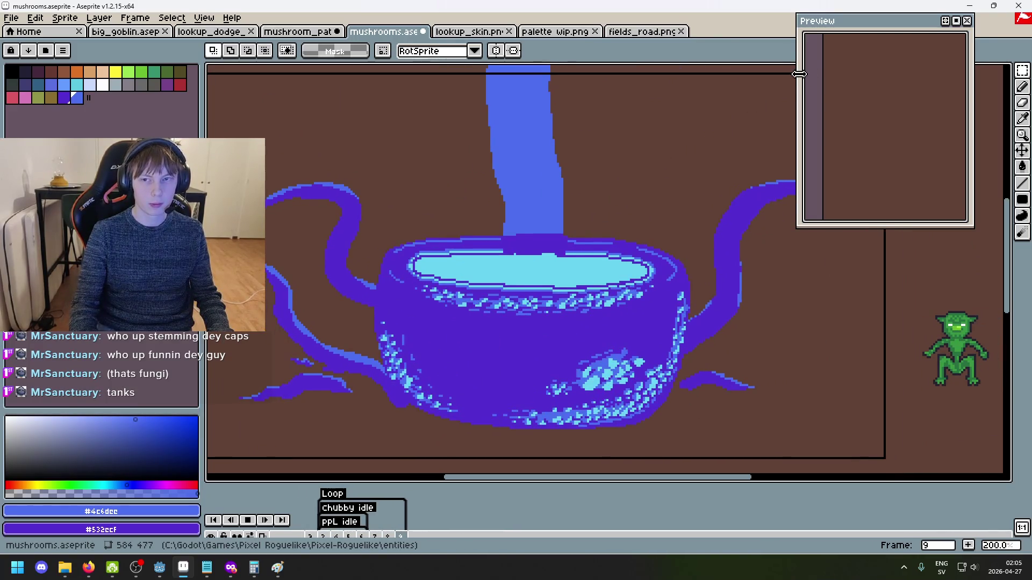
pyautogui.moveTo(687, 201); pyautogui.dragTo(711, 199)
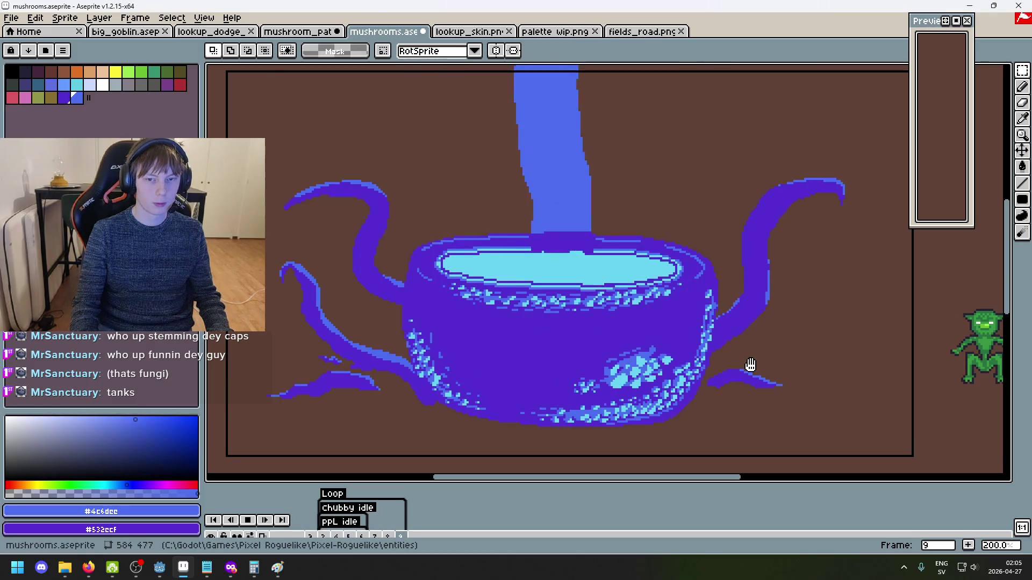
pyautogui.click(255, 522)
pyautogui.moveTo(431, 484); pyautogui.dragTo(453, 356)
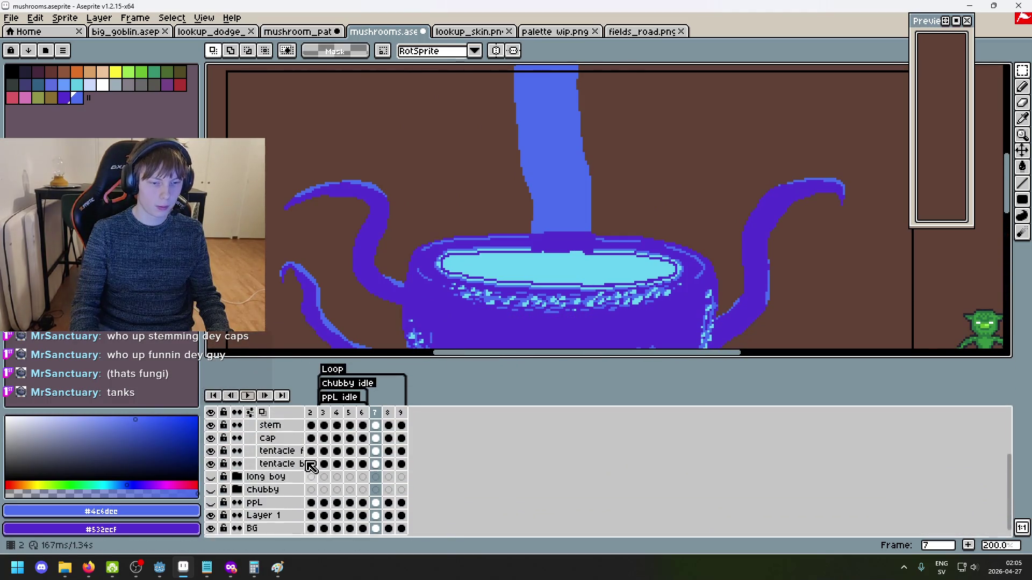
# On frame 5, lift the lower cap onto the other cap, nudge it up twice and drop it
pyautogui.scroll(1, 366, 465)
pyautogui.scroll(-2, 499, 287)
pyautogui.scroll(1, 499, 287)
pyautogui.press('Left')
pyautogui.press('Left')
pyautogui.press('Left')
pyautogui.press('Right')
pyautogui.press('Right')
pyautogui.press('Left')
pyautogui.moveTo(663, 106); pyautogui.dragTo(682, 95)
pyautogui.press('Up')
pyautogui.press('Up')
pyautogui.press('Up')
pyautogui.press('Up')
pyautogui.press('Up')
pyautogui.press('Up')
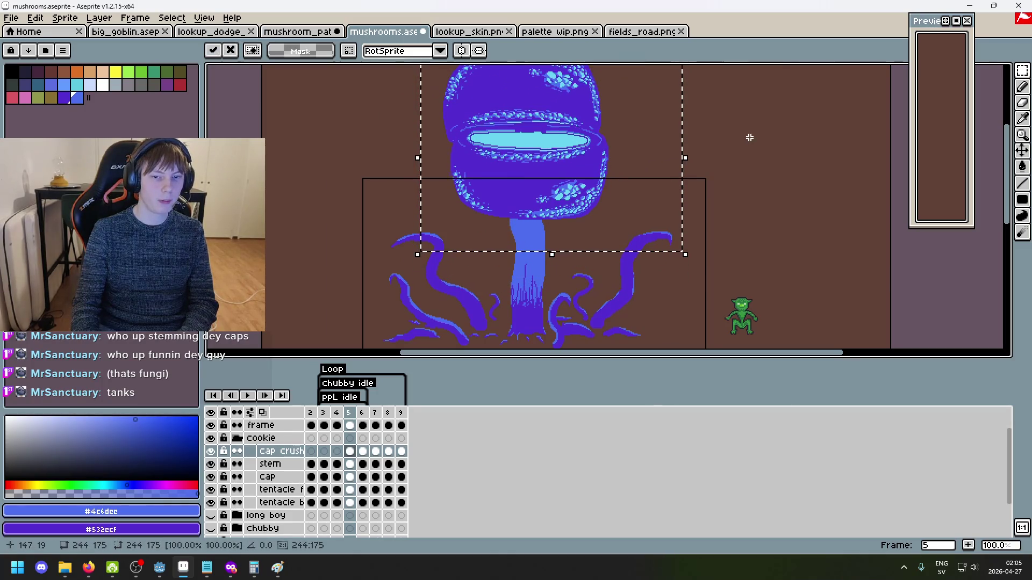
pyautogui.press('Up')
pyautogui.press('Up')
pyautogui.press('Up')
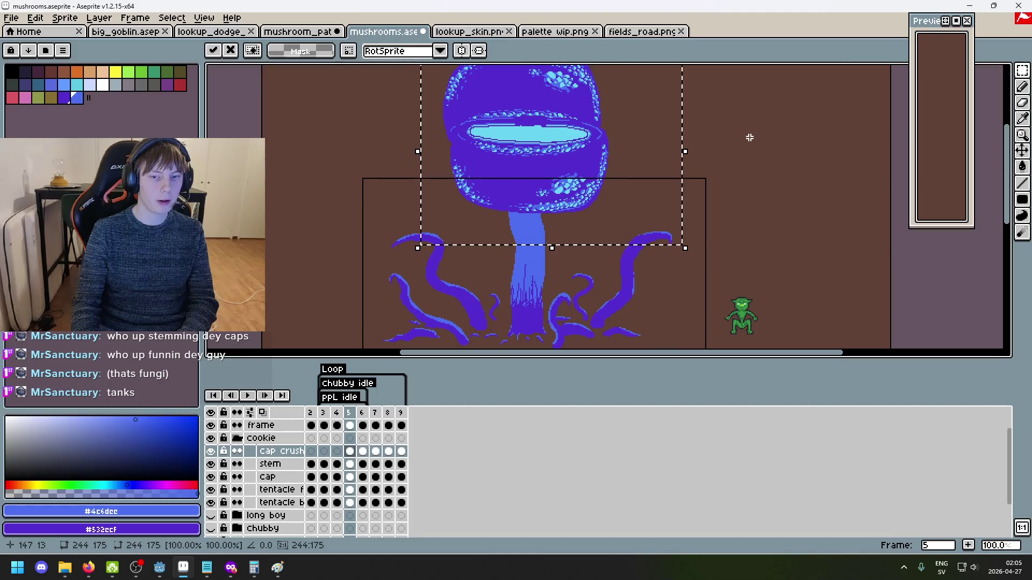
pyautogui.hotkey('ctrl', 'd')
# From frame 2, shrink the timeline, centre the bowl, then stop playback and compare poses
pyautogui.click(310, 412)
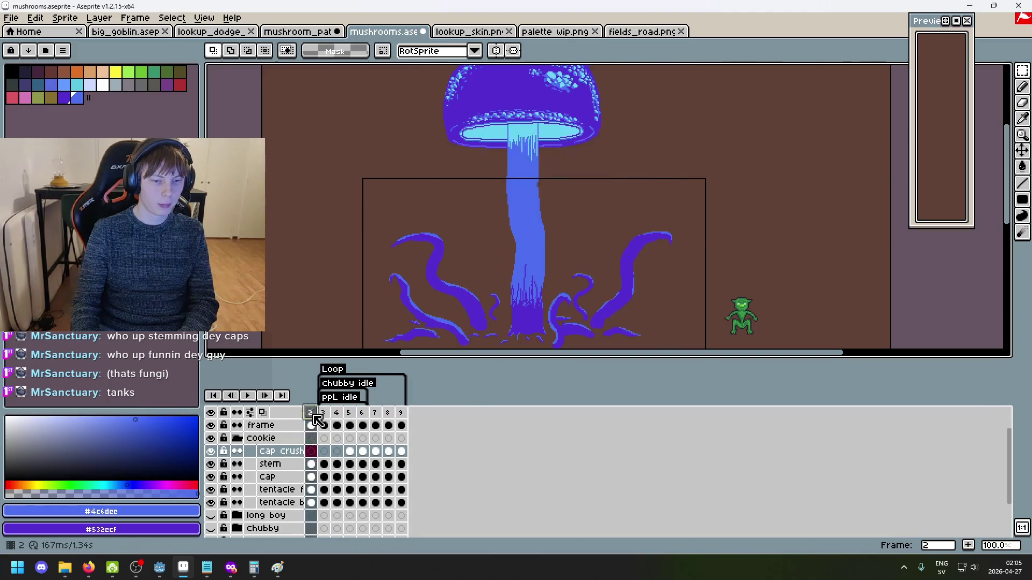
pyautogui.scroll(2, 486, 309)
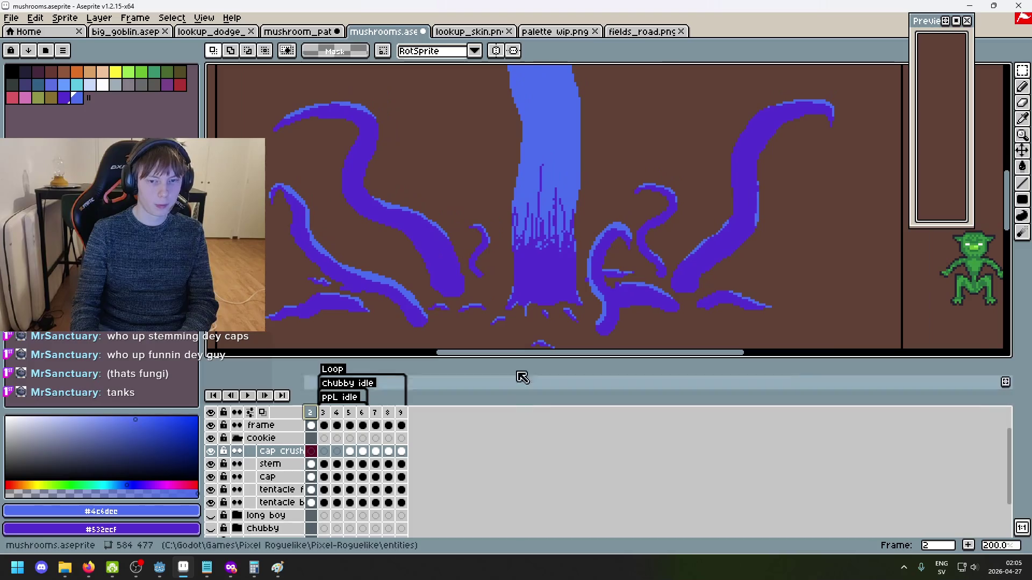
pyautogui.moveTo(511, 356); pyautogui.dragTo(508, 478)
pyautogui.moveTo(512, 404)
pyautogui.mouseDown()
pyautogui.moveTo(498, 428)
pyautogui.moveTo(504, 417)
pyautogui.mouseUp()
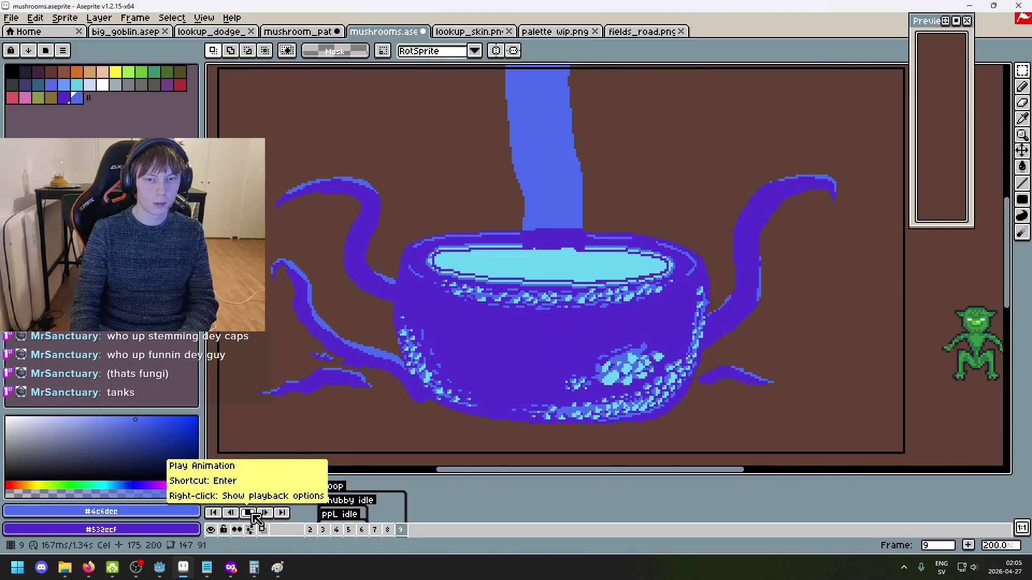
pyautogui.click(255, 517)
pyautogui.press('Right')
pyautogui.press('Left')
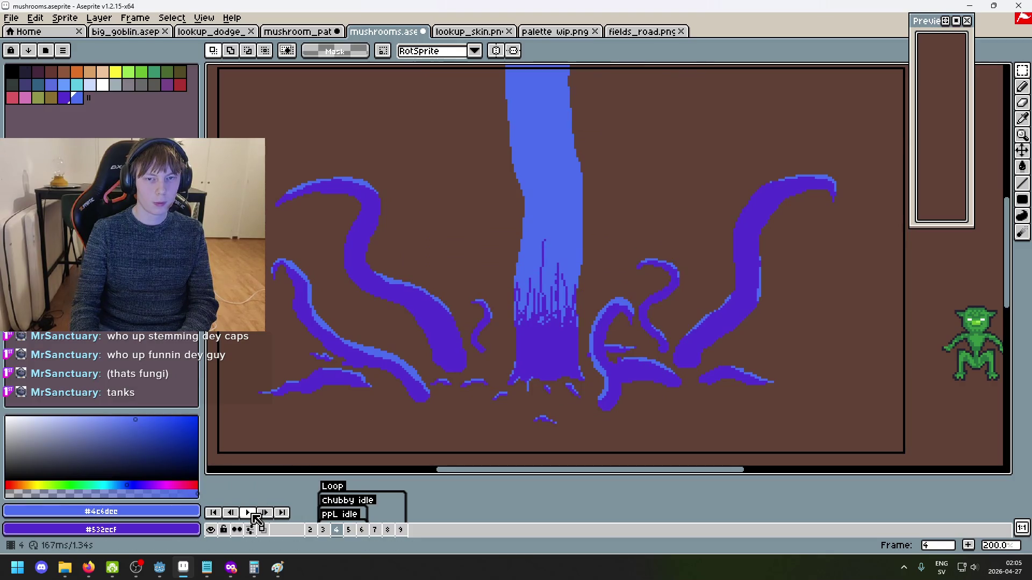
pyautogui.press('Right')
pyautogui.moveTo(369, 472)
pyautogui.mouseDown()
pyautogui.moveTo(393, 306)
pyautogui.moveTo(414, 373)
pyautogui.moveTo(395, 425)
pyautogui.mouseUp()
pyautogui.scroll(-3, 461, 353)
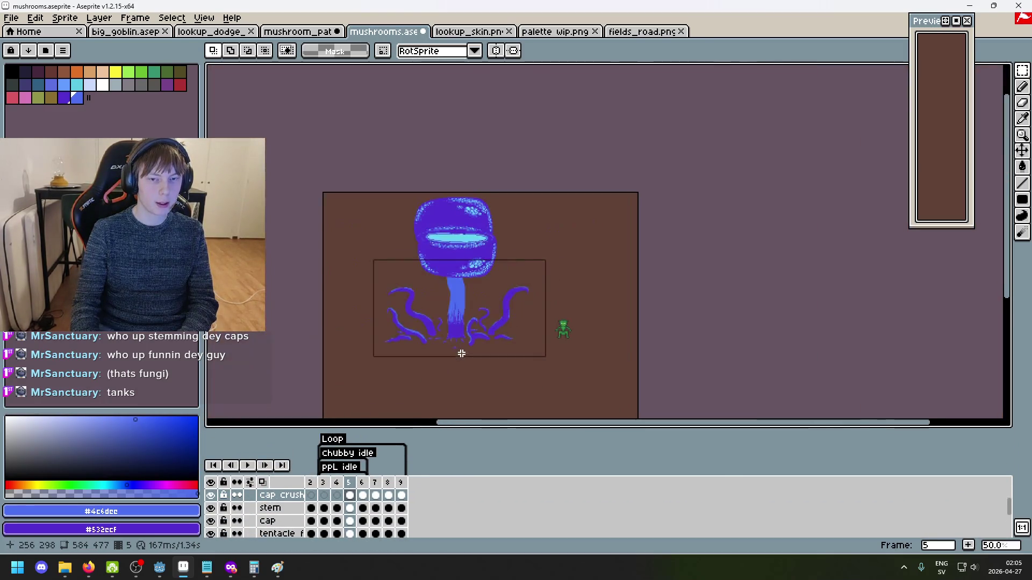
# Flip between frames 4 to 6 to compare, settling on frame 5
pyautogui.press('Left')
pyautogui.press('Left')
pyautogui.press('Right')
pyautogui.press('Right')
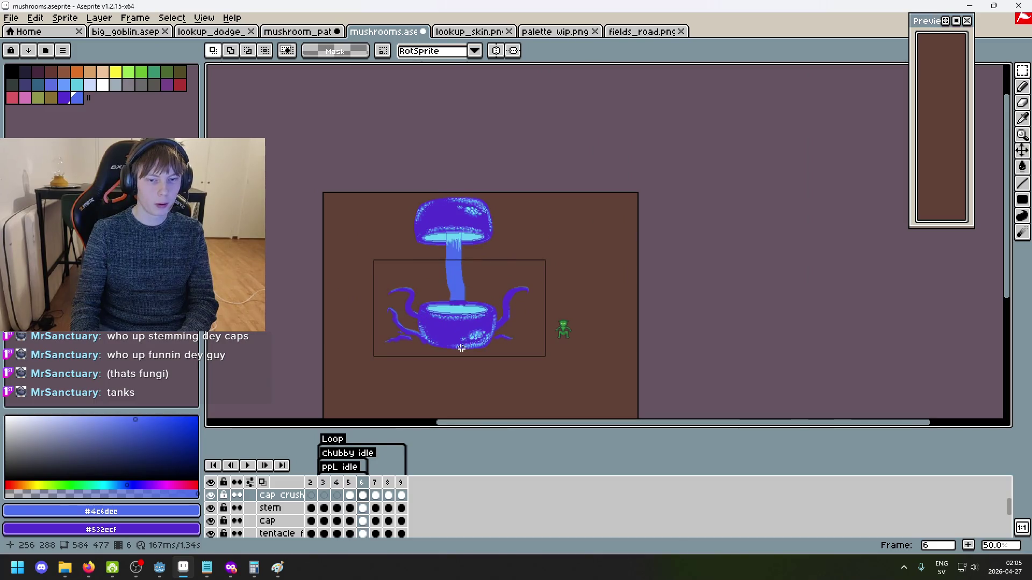
pyautogui.press('Left')
pyautogui.press('Right')
pyautogui.press('Left')
pyautogui.press('Left')
pyautogui.press('Right')
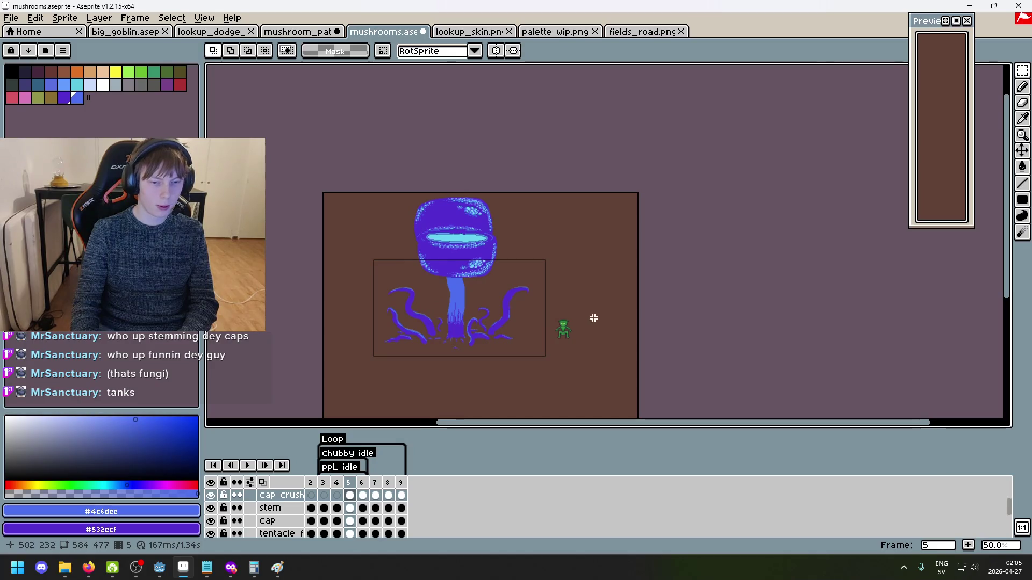
# Select frame 5's cap and stem, nudge them up and commit
pyautogui.moveTo(468, 270); pyautogui.dragTo(471, 276)
pyautogui.hotkey('ctrl', 'a')
pyautogui.press('Up')
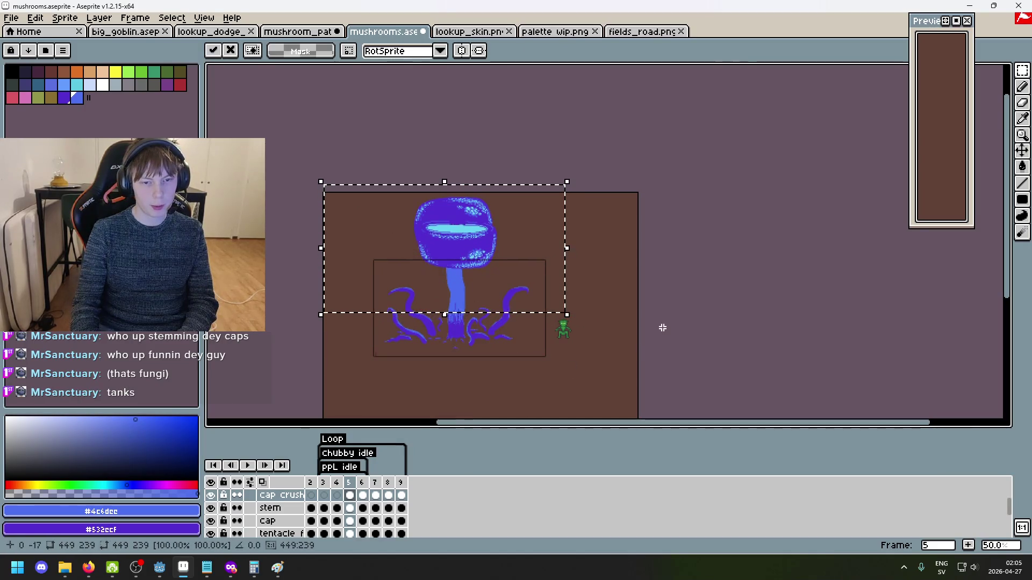
pyautogui.hotkey('ctrl', 'd')
# Pan over the tentacles and play the animation to check the slam timing
pyautogui.scroll(2, 435, 380)
pyautogui.moveTo(435, 380)
pyautogui.mouseDown()
pyautogui.moveTo(452, 345)
pyautogui.moveTo(499, 417)
pyautogui.moveTo(528, 438)
pyautogui.moveTo(540, 497)
pyautogui.mouseUp()
pyautogui.scroll(1, 494, 340)
pyautogui.scroll(-1, 525, 295)
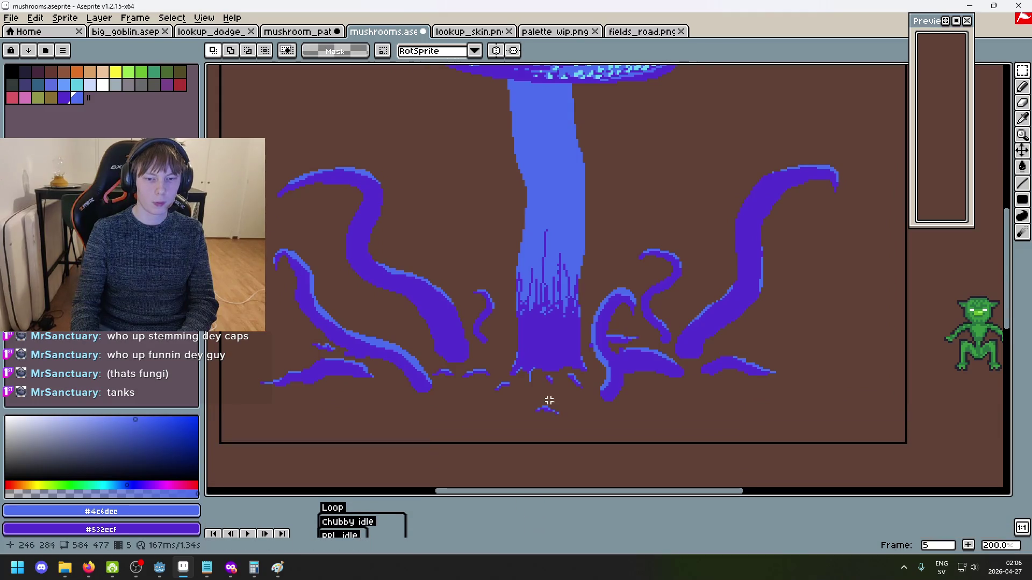
pyautogui.press('Return')
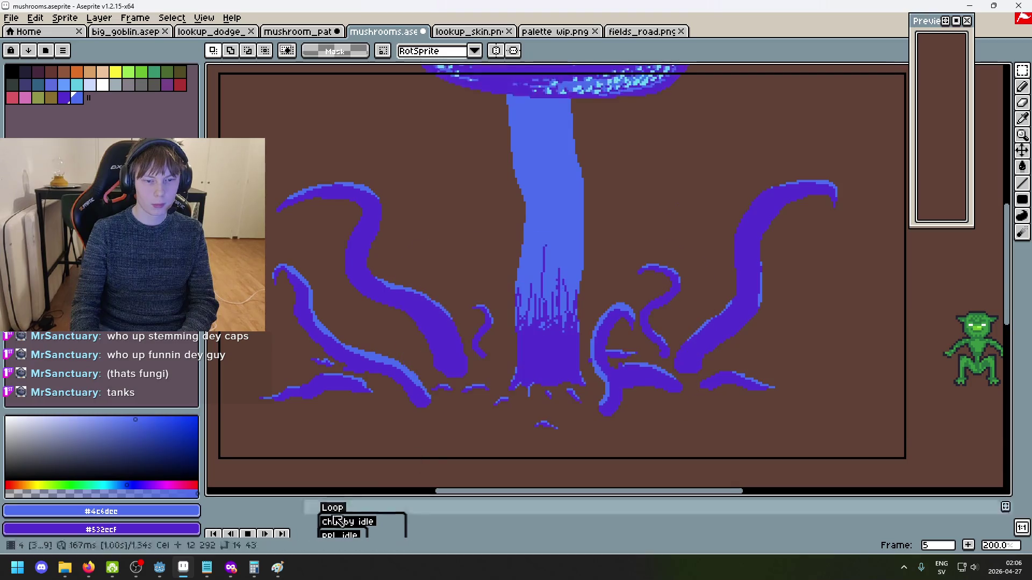
# Stop playback, enlarge the timeline, select frame 9 and add frame 10 after it
pyautogui.click(249, 535)
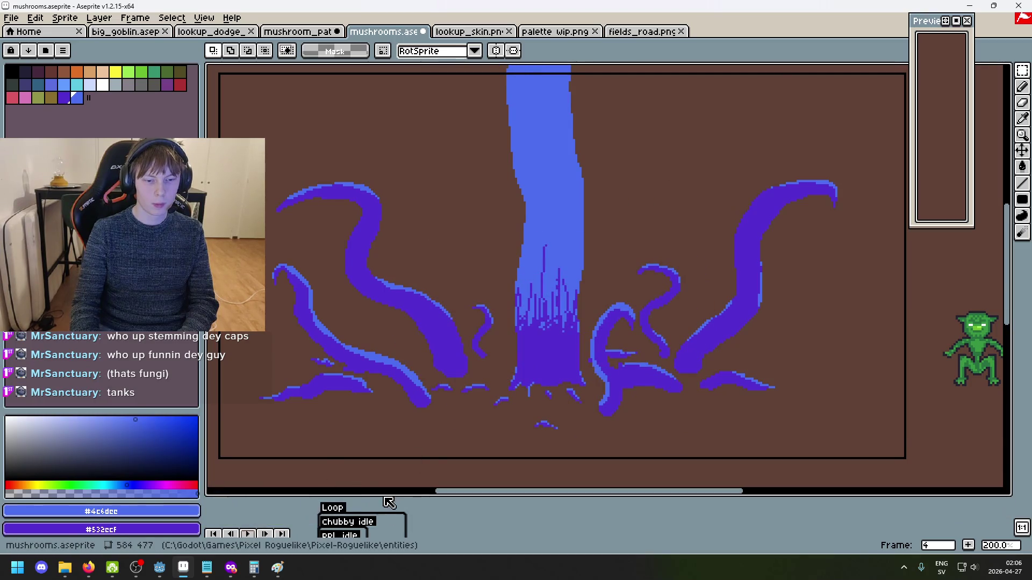
pyautogui.moveTo(383, 496); pyautogui.dragTo(397, 367)
pyautogui.click(404, 421)
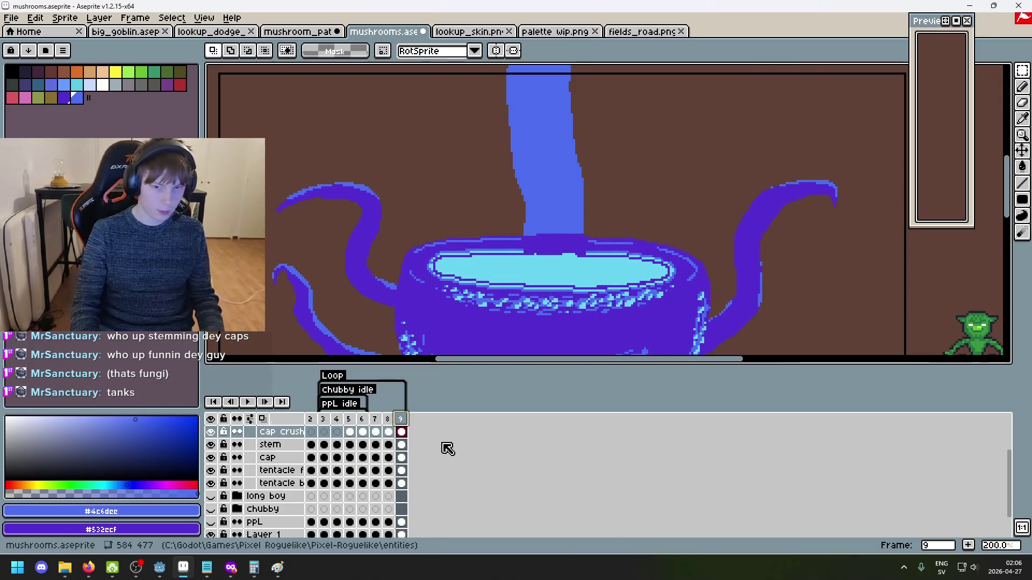
pyautogui.scroll(-3, 509, 251)
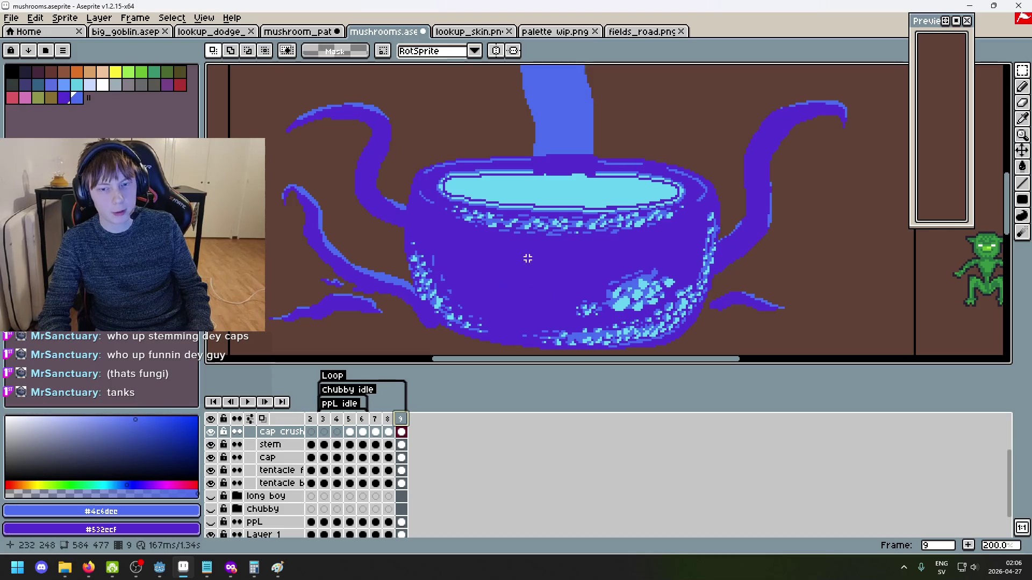
pyautogui.hotkey('alt', 'n')
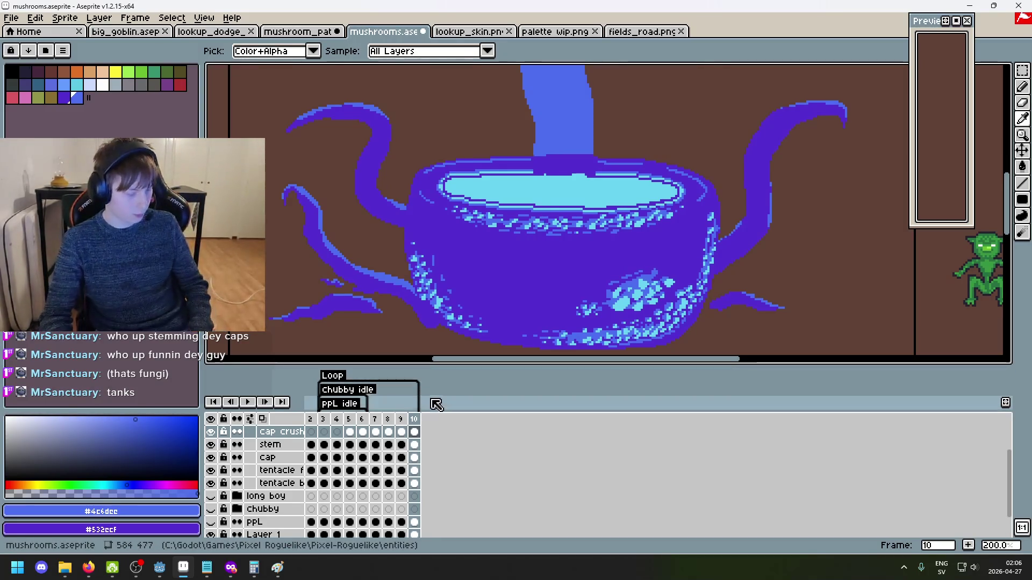
# Add frames 11, 12 and 13 with the bowl pose, then play and centre the sprite
pyautogui.hotkey('alt', 'n')
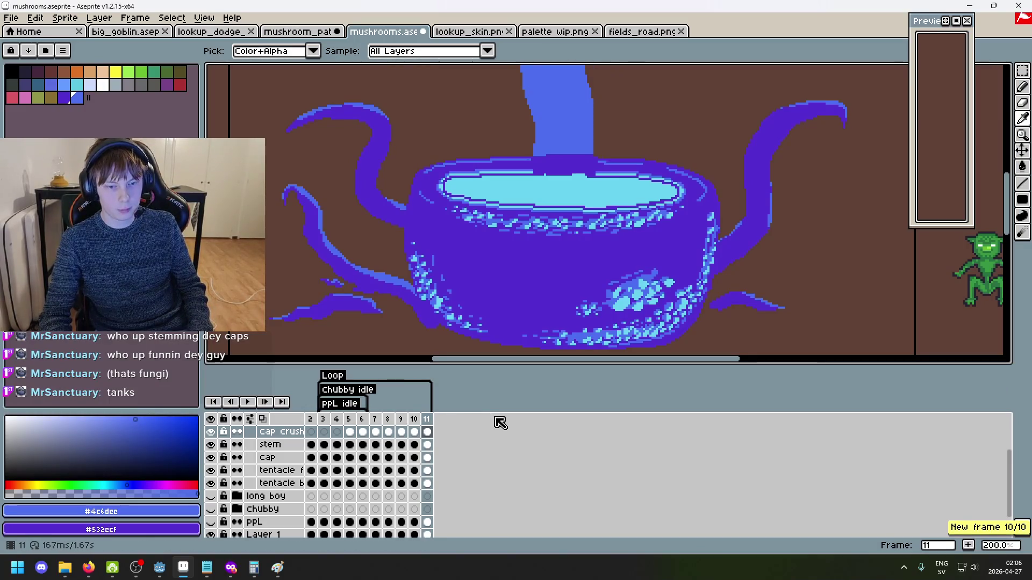
pyautogui.hotkey('alt', 'n')
pyautogui.hotkey('alt', 'n')
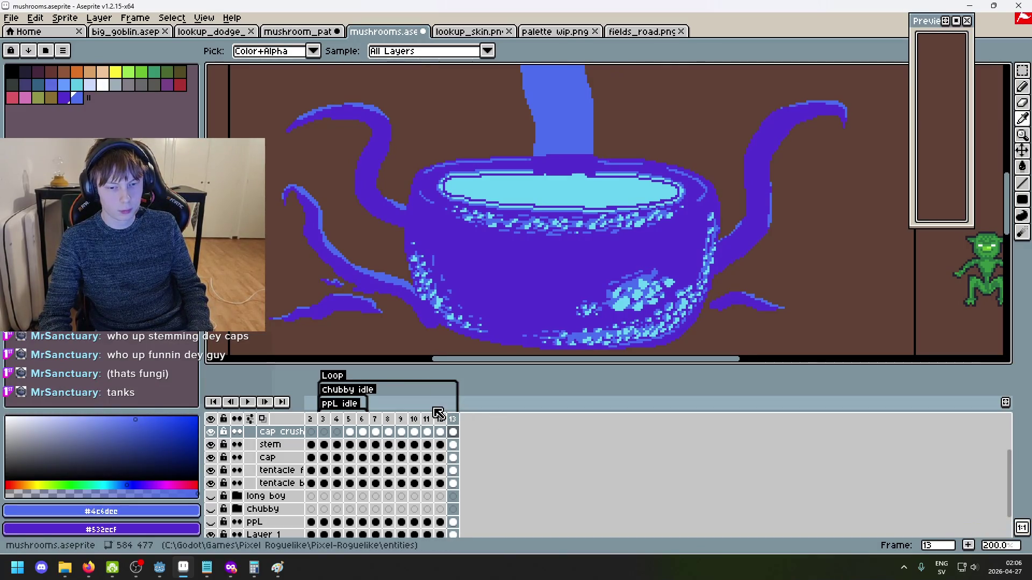
pyautogui.click(247, 402)
pyautogui.moveTo(430, 292); pyautogui.dragTo(370, 302)
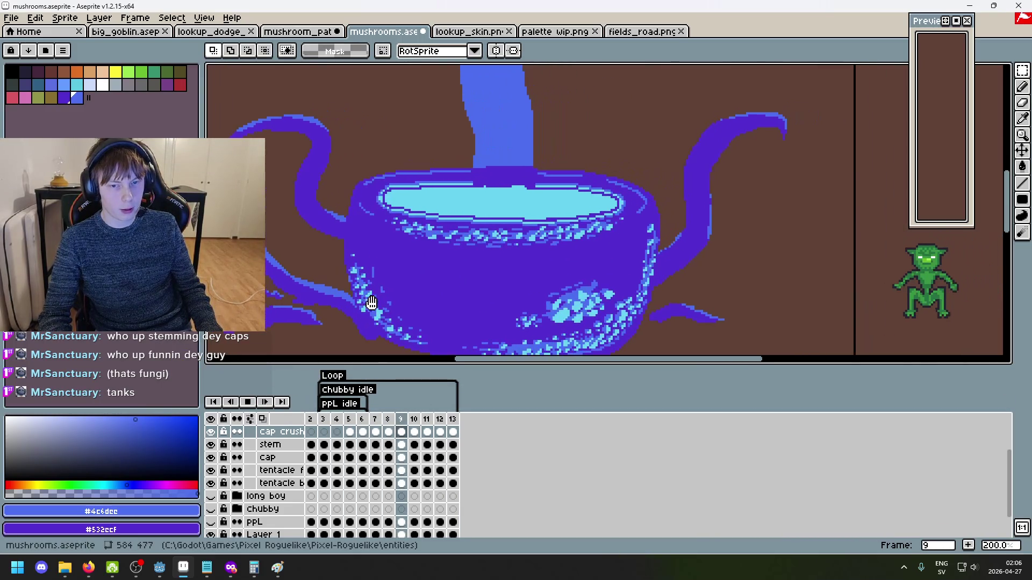
pyautogui.scroll(-1, 371, 302)
pyautogui.moveTo(459, 293); pyautogui.dragTo(513, 263)
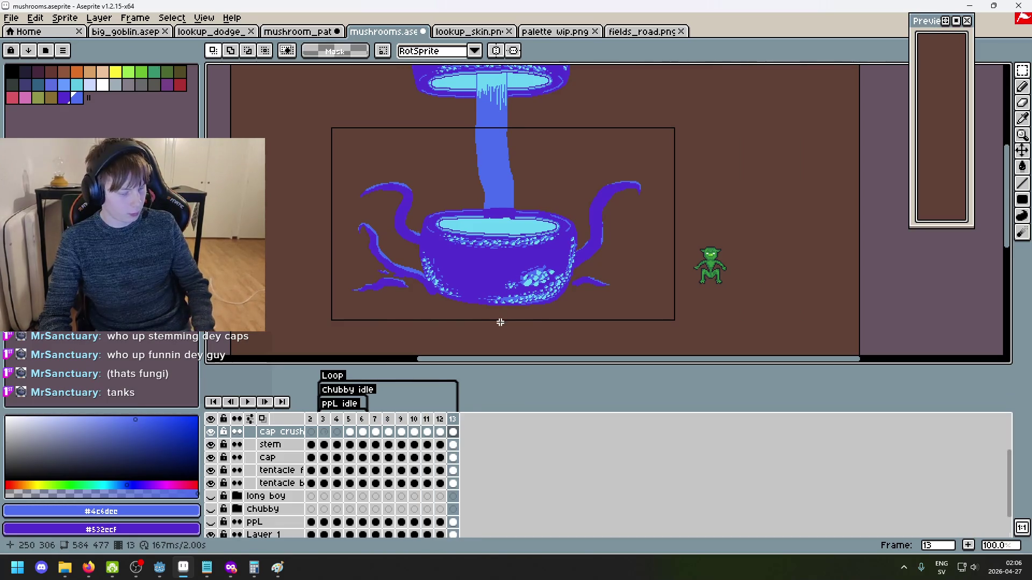
# Add frames 14 to 16 and shift the bowl slightly left on frame 16
pyautogui.hotkey('alt', 'n')
pyautogui.hotkey('alt', 'n')
pyautogui.hotkey('alt', 'n')
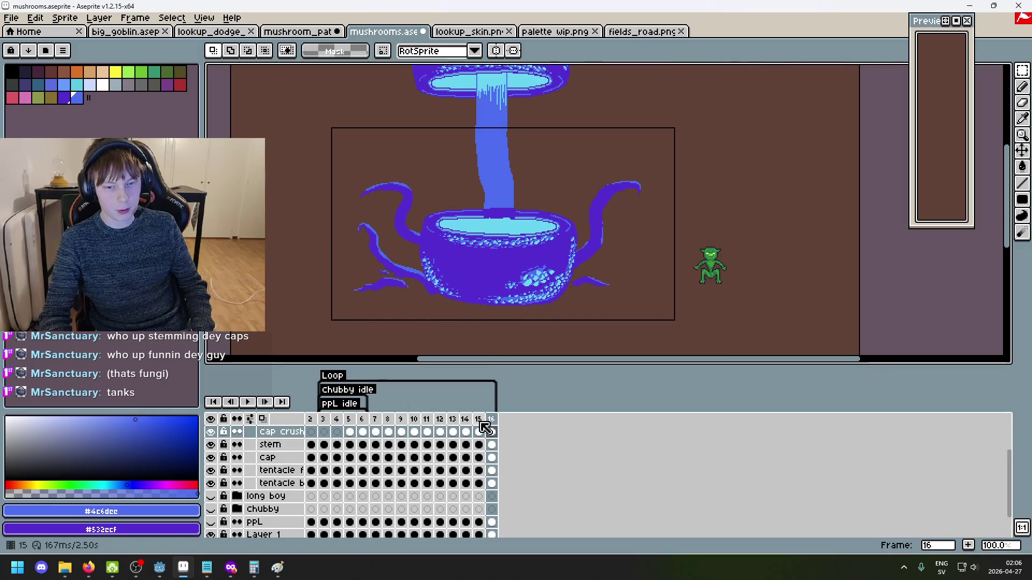
pyautogui.scroll(1, 420, 315)
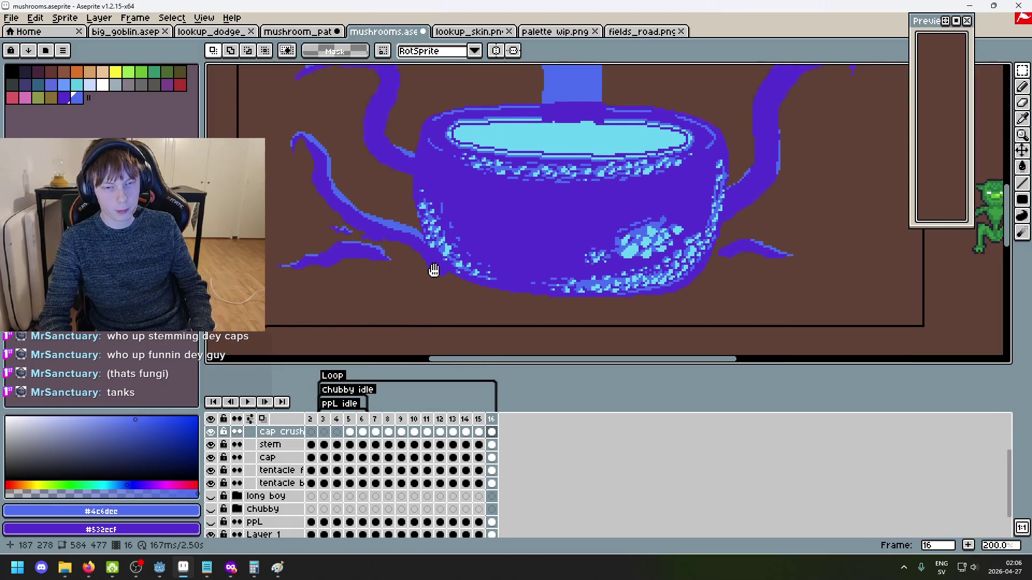
pyautogui.moveTo(428, 243)
pyautogui.mouseDown()
pyautogui.moveTo(753, 119)
pyautogui.moveTo(760, 98)
pyautogui.mouseUp()
pyautogui.moveTo(676, 201); pyautogui.dragTo(673, 202)
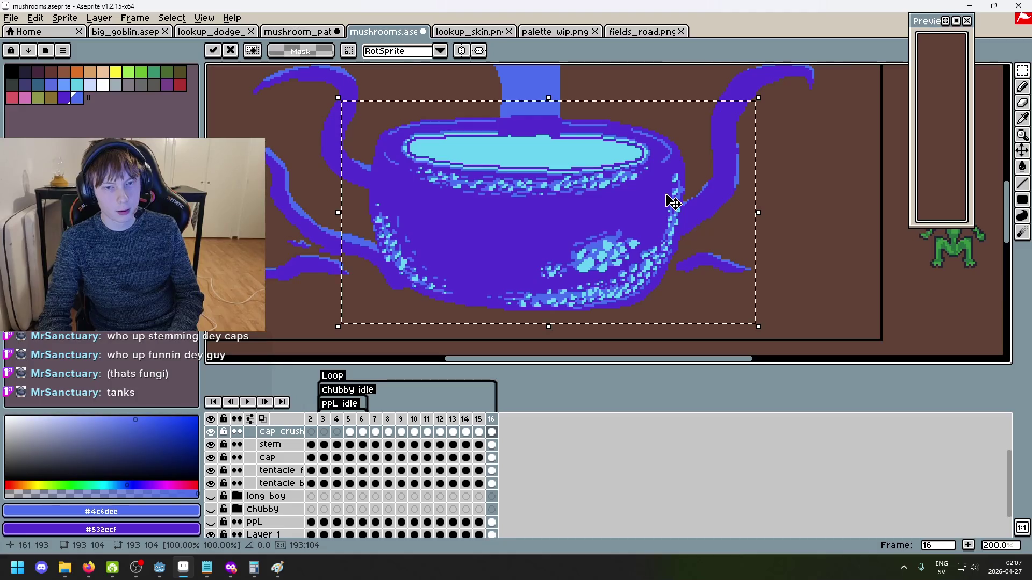
pyautogui.click(802, 280)
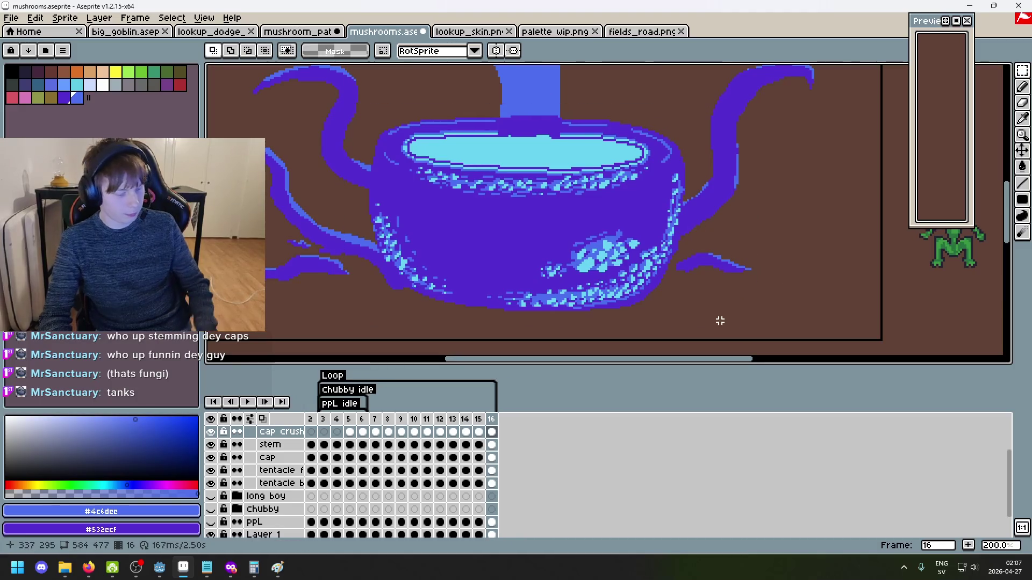
# Add frame 17 and nudge its bowl two pixels right and one pixel up
pyautogui.hotkey('alt', 'n')
pyautogui.moveTo(312, 316)
pyautogui.mouseDown()
pyautogui.moveTo(559, 185)
pyautogui.moveTo(787, 102)
pyautogui.mouseUp()
pyautogui.click(775, 343)
pyautogui.moveTo(775, 344); pyautogui.dragTo(318, 88)
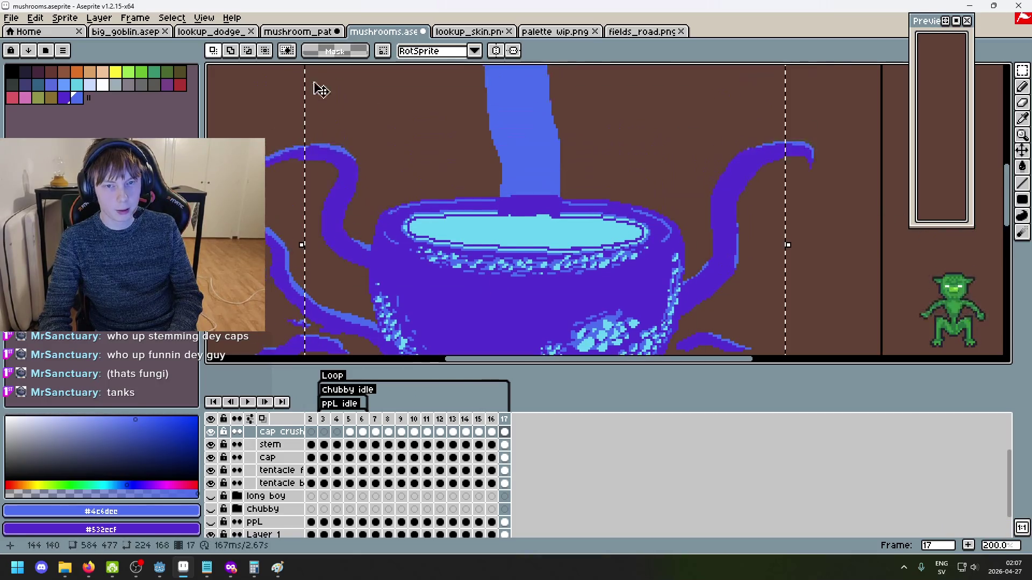
pyautogui.scroll(-1, 889, 267)
pyautogui.press('Right')
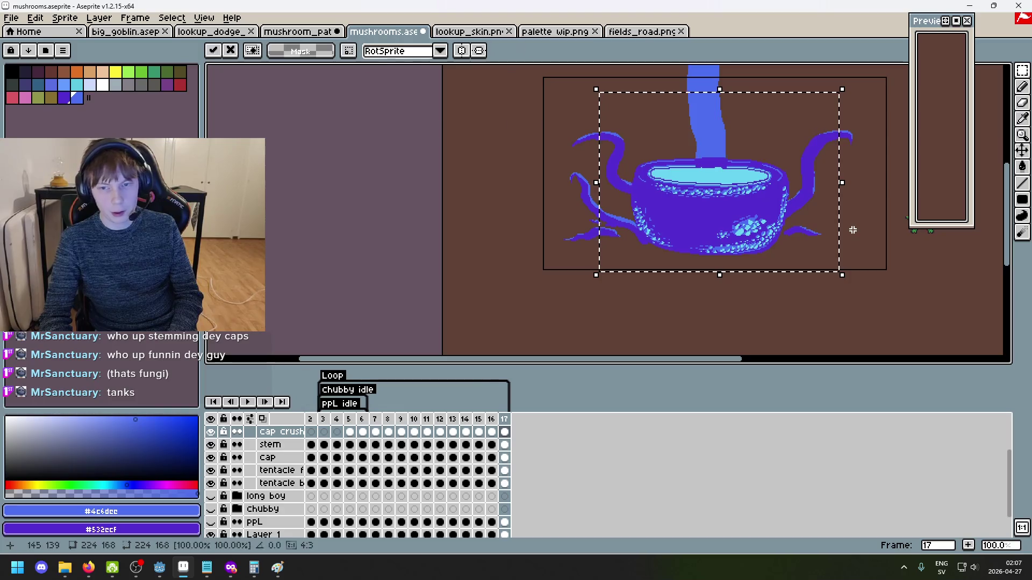
pyautogui.scroll(1, 815, 236)
pyautogui.press('Right')
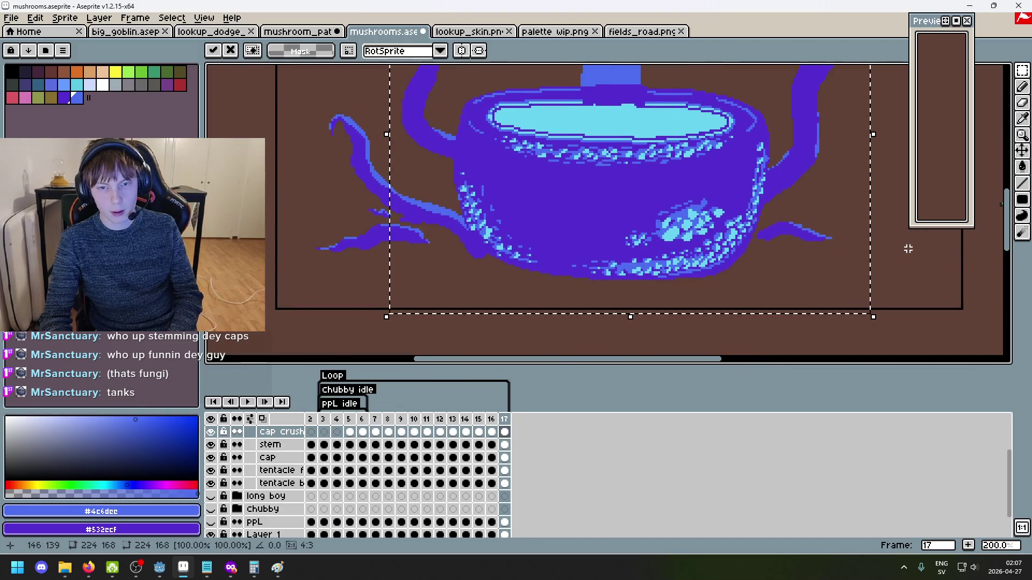
pyautogui.press('Up')
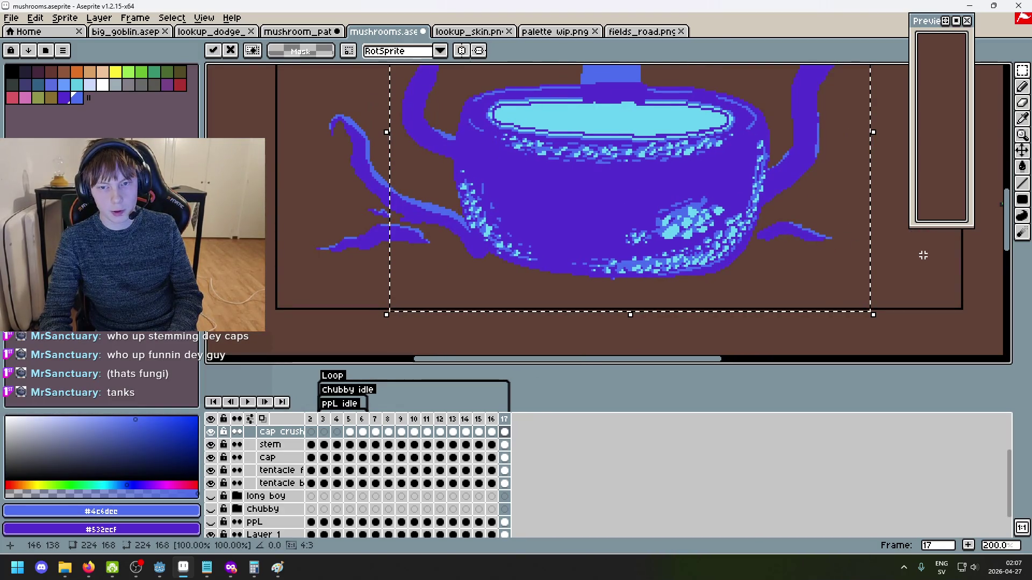
pyautogui.click(922, 255)
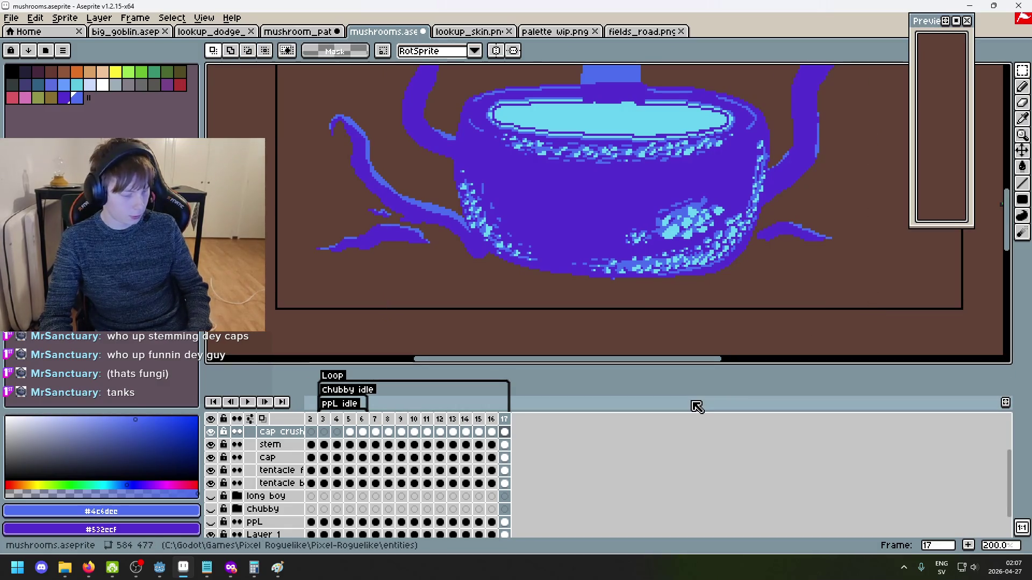
# Add frame 18 and nudge its bowl and cap up one pixel
pyautogui.hotkey('alt', 'n')
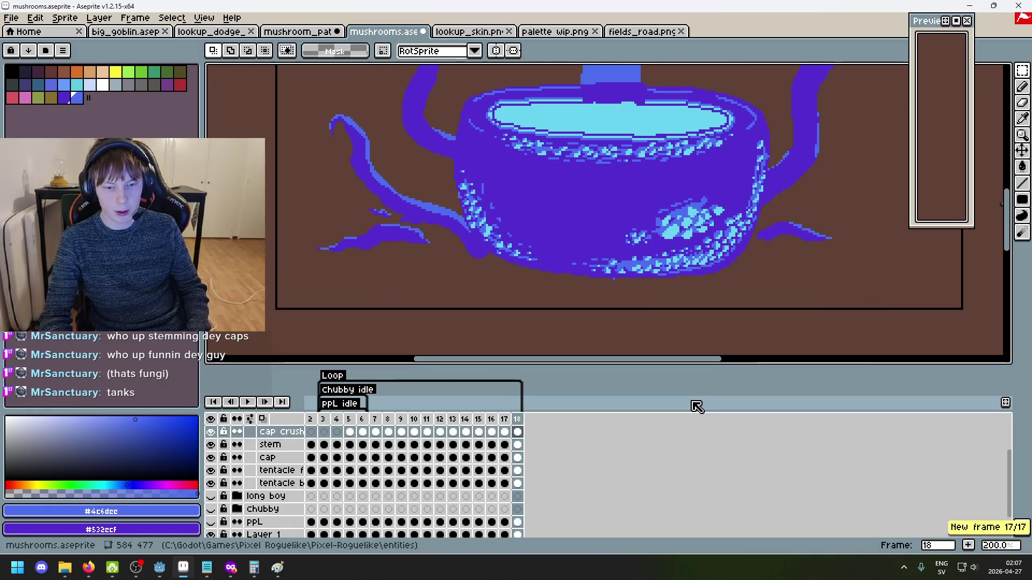
pyautogui.moveTo(840, 292)
pyautogui.mouseDown()
pyautogui.moveTo(334, 120)
pyautogui.moveTo(315, 145)
pyautogui.mouseUp()
pyautogui.hotkey('ctrl', 'd')
pyautogui.moveTo(893, 316); pyautogui.dragTo(700, 179)
pyautogui.moveTo(491, 250); pyautogui.dragTo(422, 188)
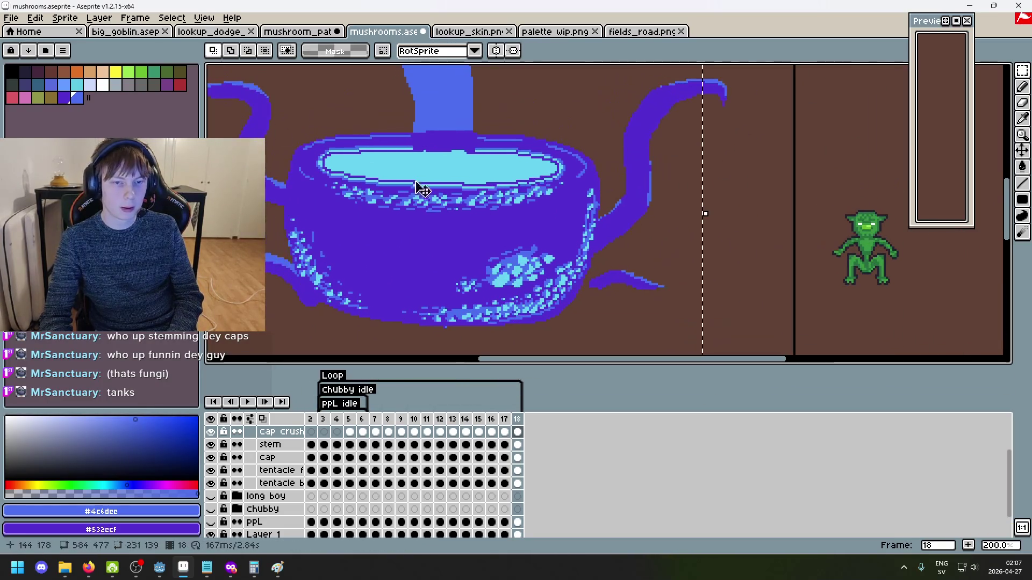
pyautogui.press('Up')
pyautogui.press('Up')
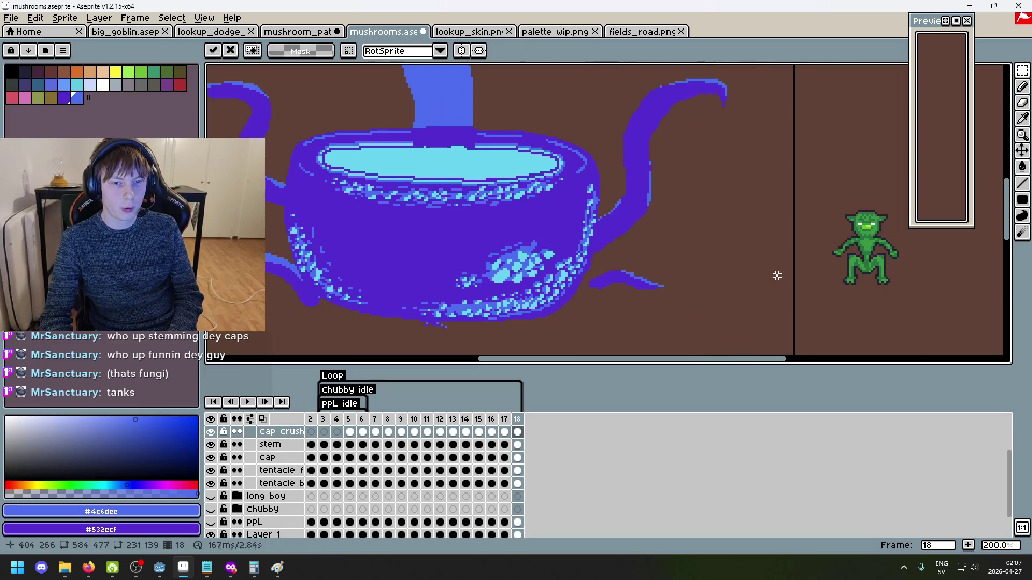
pyautogui.press('Return')
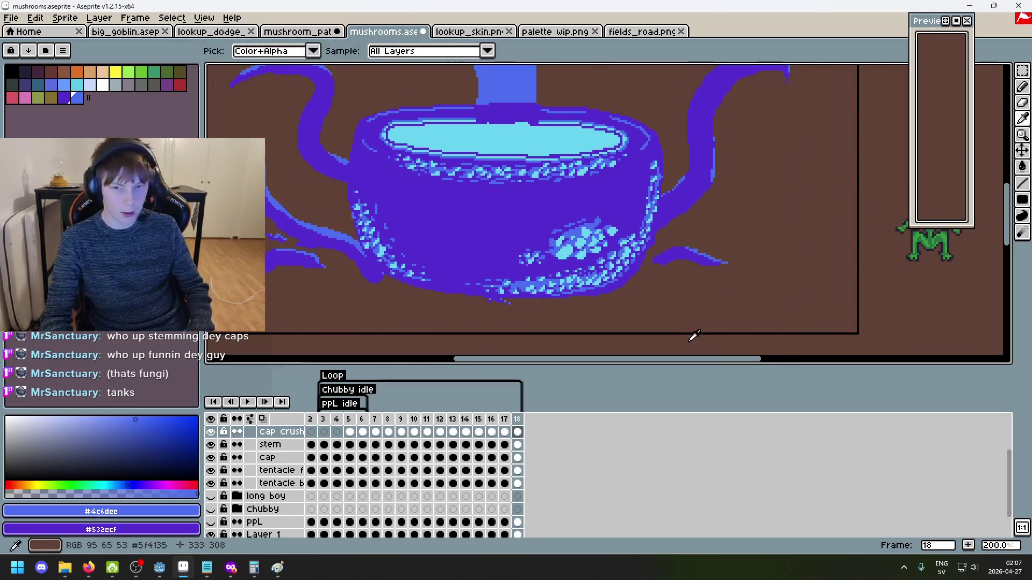
# Add frame 19 and raise its bowl slightly
pyautogui.hotkey('alt', 'n')
pyautogui.moveTo(740, 321); pyautogui.dragTo(216, 66)
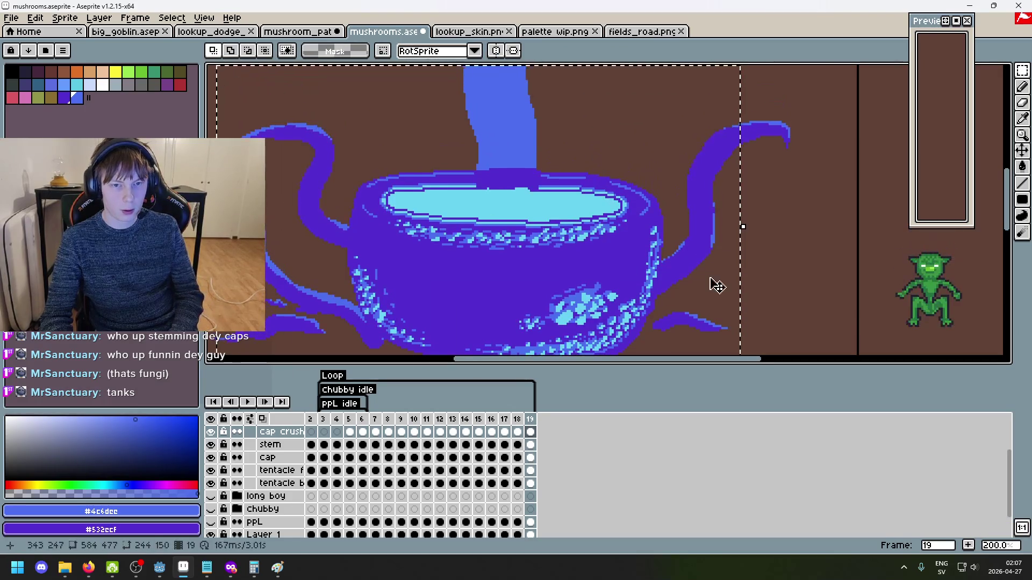
pyautogui.press('Up')
pyautogui.press('Up')
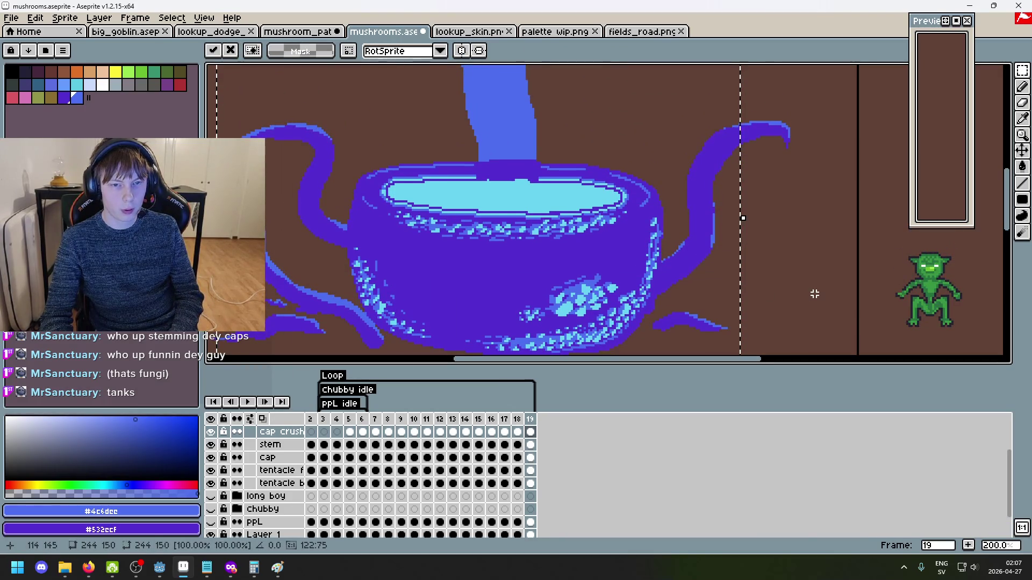
pyautogui.hotkey('ctrl', 'd')
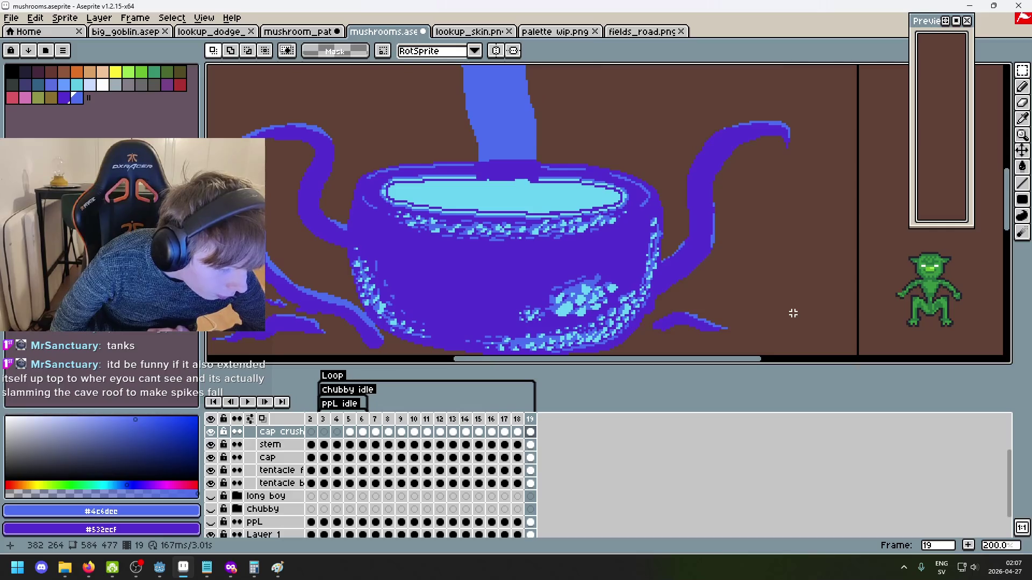
# Switch to the mushroom_path.aseprite document tab
pyautogui.click(288, 31)
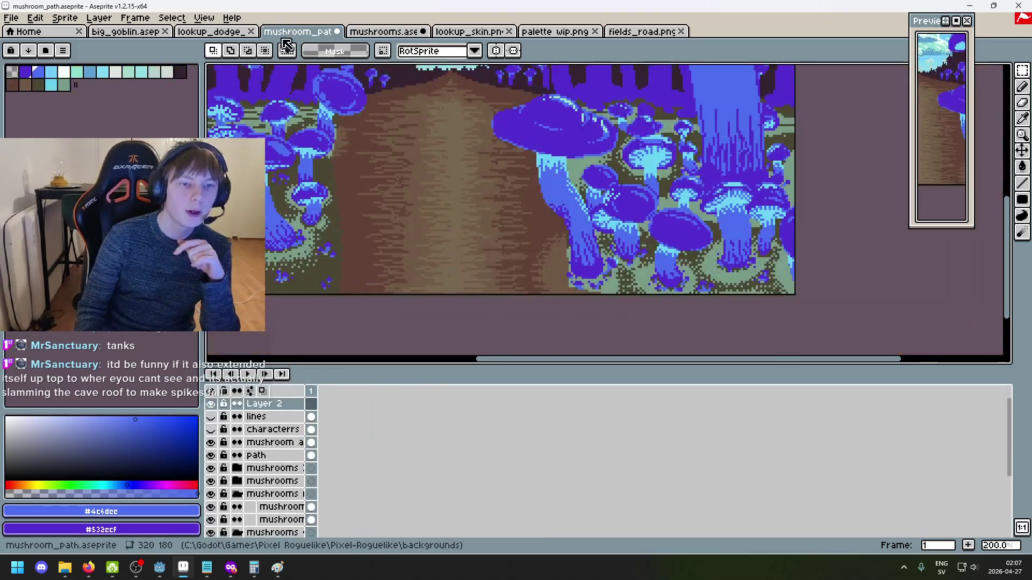
# Go through lookup_dodge_skin back to the mushrooms.aseprite tab and zoom to 100%
pyautogui.scroll(-1, 432, 294)
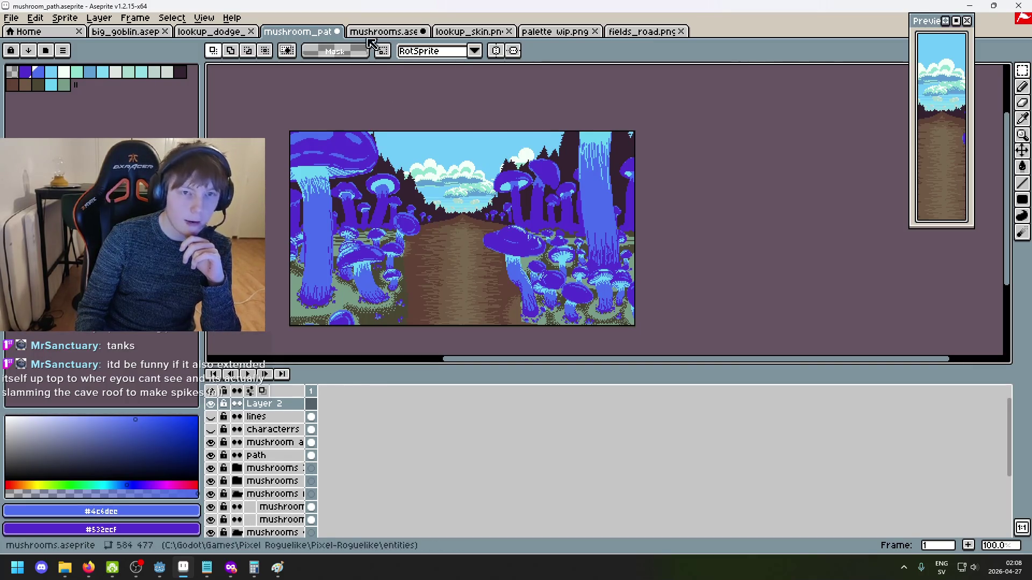
pyautogui.click(230, 33)
pyautogui.click(406, 34)
pyautogui.scroll(-1, 526, 193)
pyautogui.scroll(1, 532, 204)
pyautogui.scroll(-1, 539, 223)
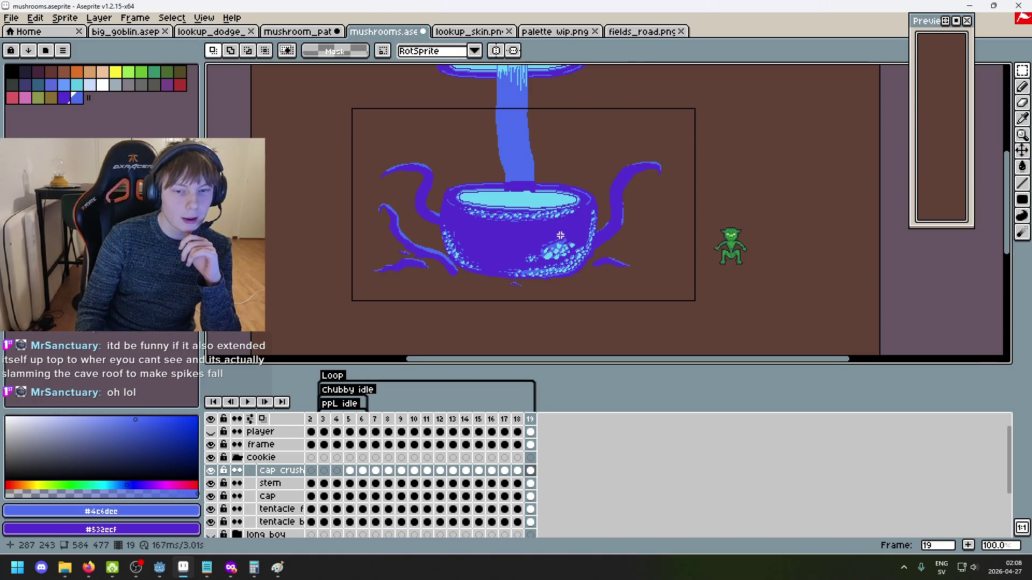
# Step back and forth through frames 13 to 19 to review the slam
pyautogui.scroll(1, 581, 276)
pyautogui.scroll(-1, 575, 268)
pyautogui.press('Left')
pyautogui.press('Left')
pyautogui.press('Left')
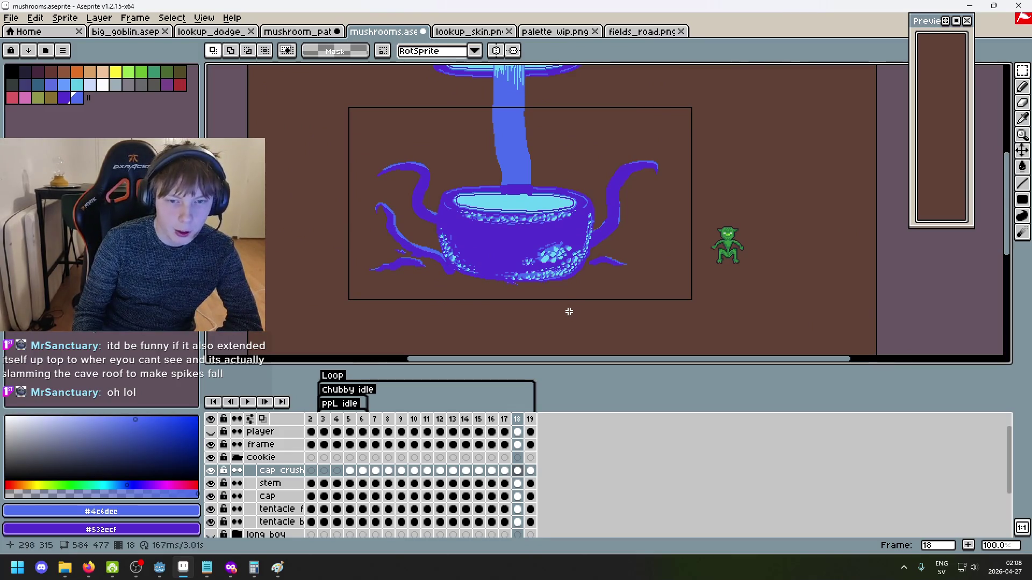
pyautogui.press('Right')
pyautogui.press('Right')
pyautogui.press('Left')
pyautogui.press('Left')
pyautogui.press('Left')
pyautogui.press('Right')
pyautogui.press('Right')
pyautogui.press('Right')
pyautogui.press('Right')
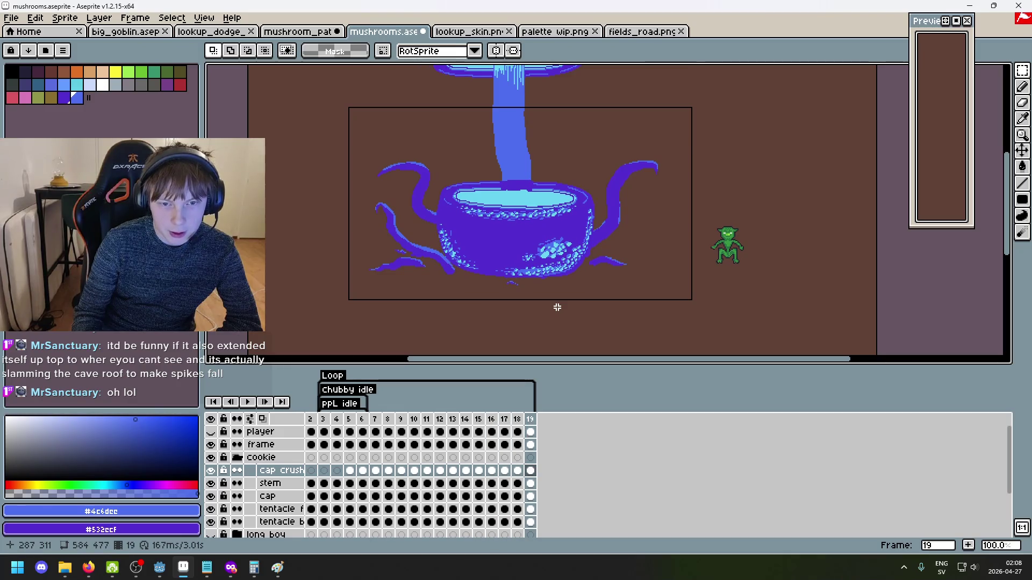
pyautogui.press('Left')
pyautogui.press('Left')
pyautogui.press('Right')
pyautogui.press('Left')
pyautogui.press('Left')
pyautogui.press('Left')
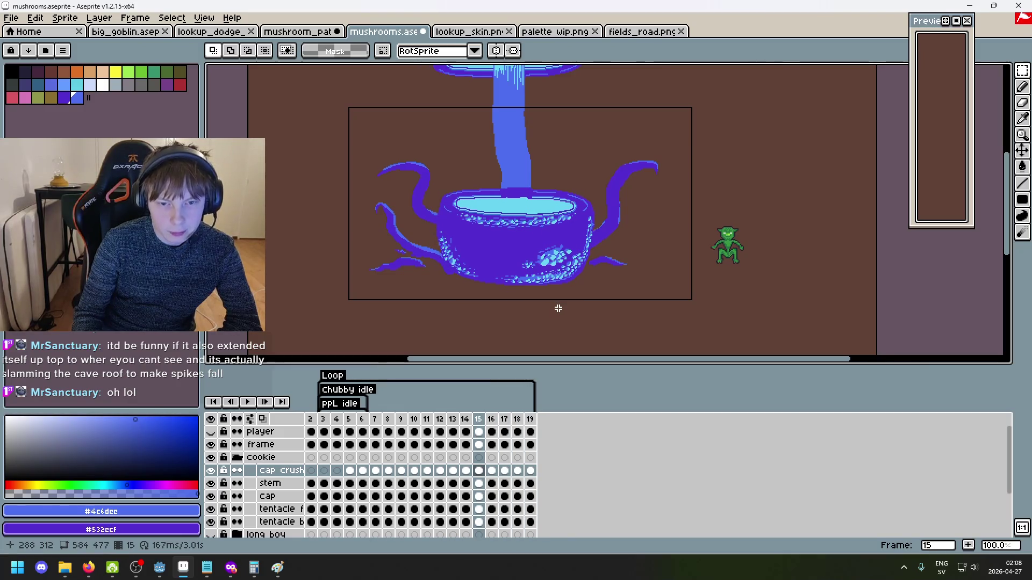
pyautogui.press('Right')
pyautogui.press('Right')
pyautogui.press('Right')
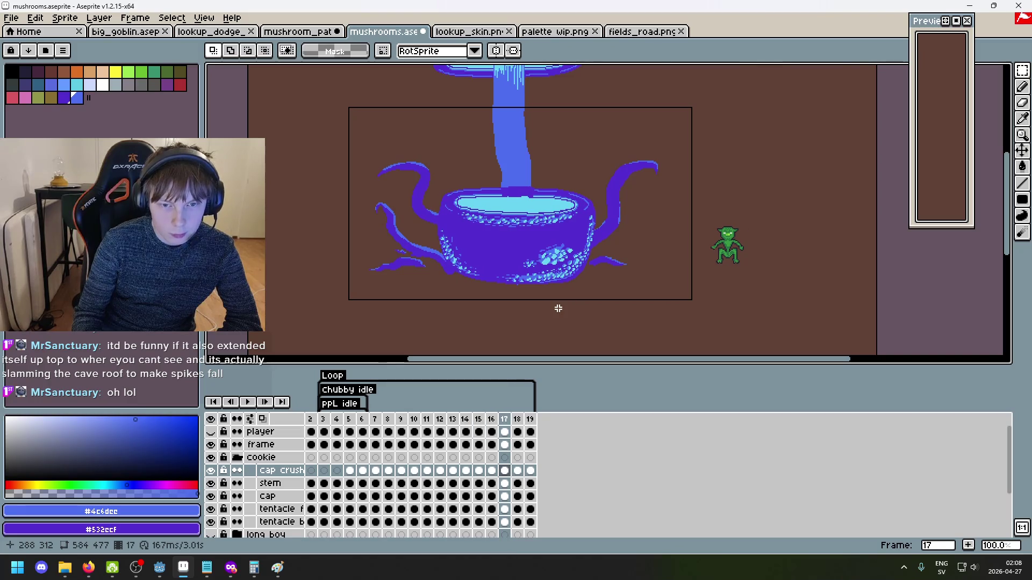
pyautogui.press('Right')
pyautogui.press('Left')
pyautogui.press('Left')
pyautogui.press('Left')
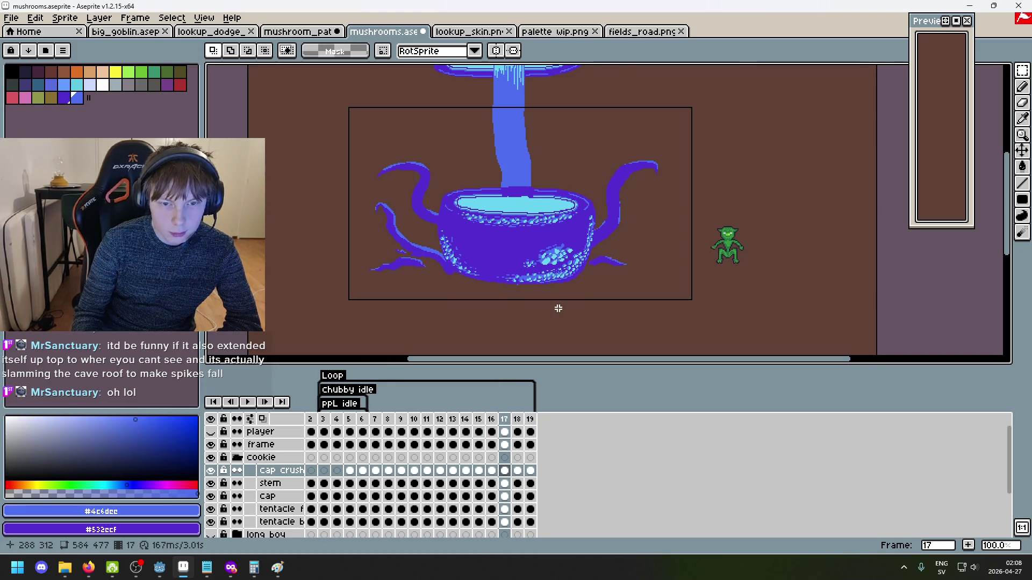
pyautogui.press('Right')
pyautogui.press('Right')
pyautogui.press('Right')
pyautogui.press('Right')
pyautogui.press('Right')
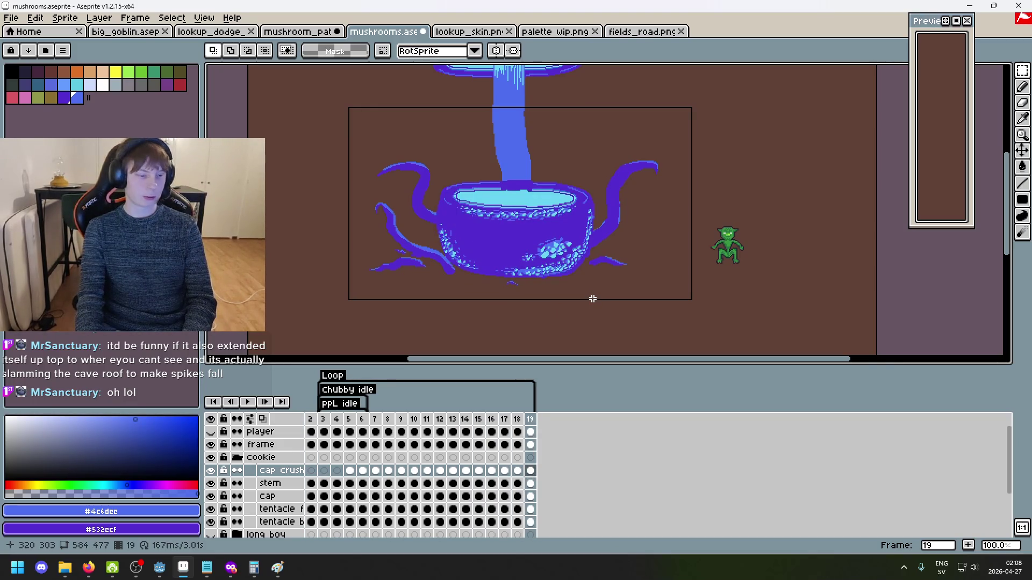
# Add frame 20 and flip between frames 18 to 20 to compare
pyautogui.hotkey('alt', 'n')
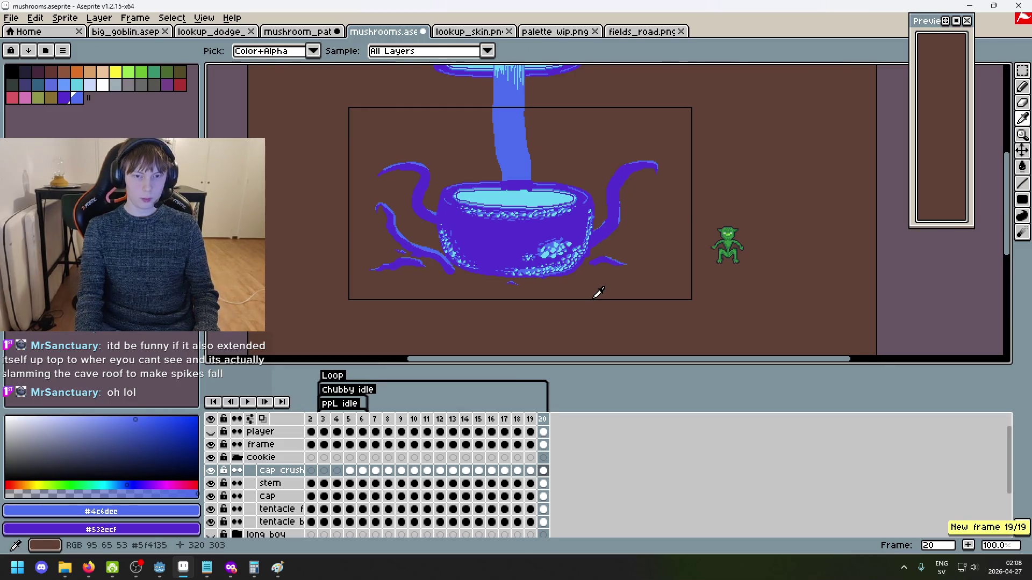
pyautogui.press('Left')
pyautogui.press('Left')
pyautogui.press('Right')
pyautogui.press('Right')
pyautogui.press('Right')
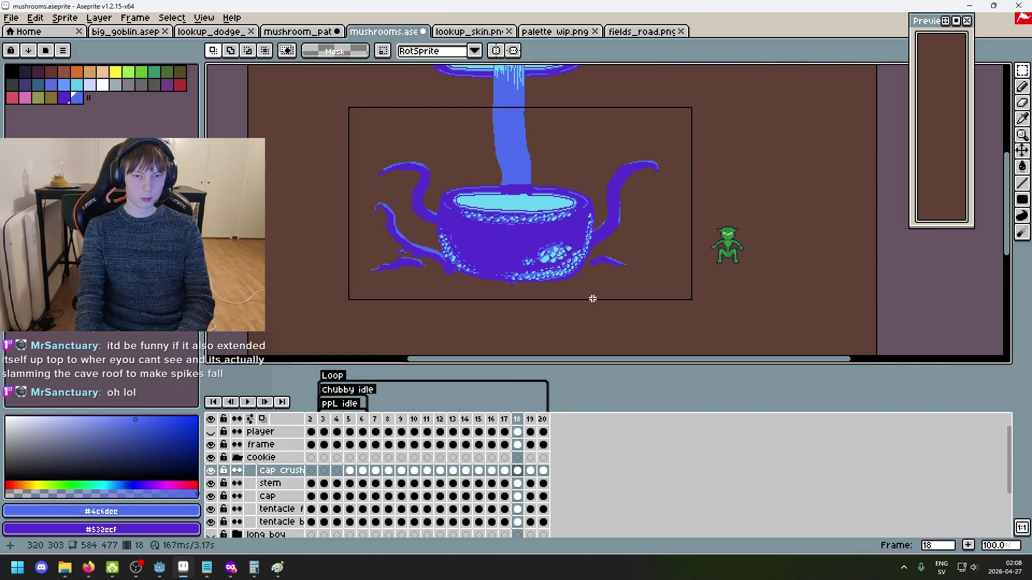
pyautogui.press('Left')
pyautogui.press('Left')
pyautogui.press('Left')
pyautogui.press('Left')
pyautogui.press('Right')
pyautogui.press('Right')
pyautogui.press('Right')
pyautogui.press('Right')
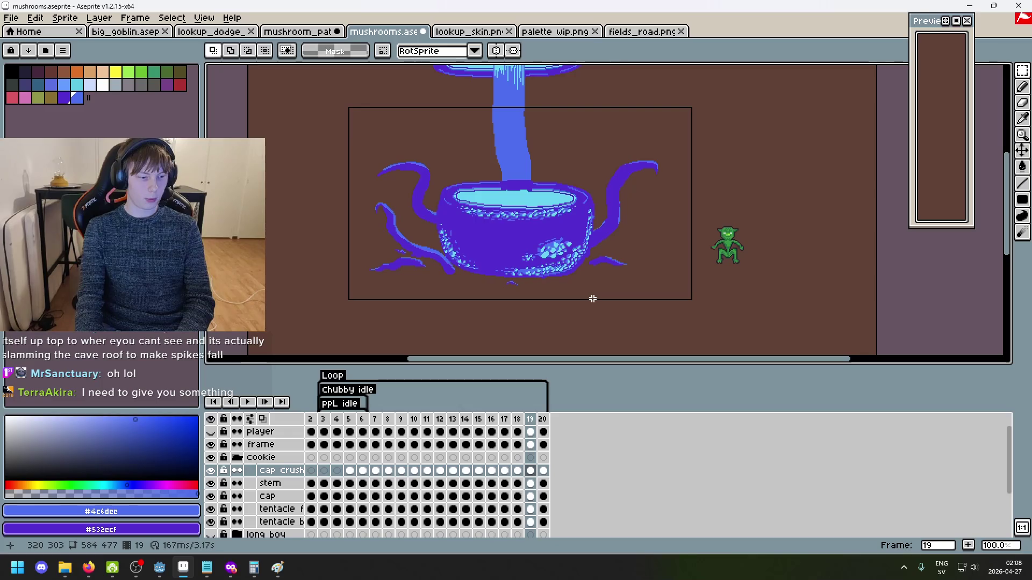
pyautogui.press('Left')
pyautogui.press('Right')
pyautogui.press('Left')
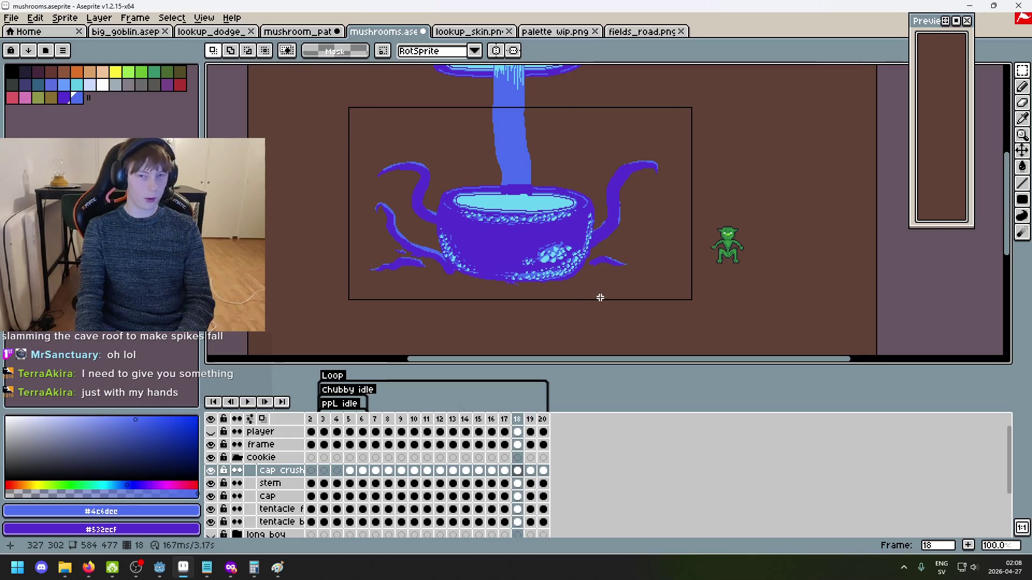
pyautogui.press('Right')
pyautogui.press('Right')
pyautogui.press('Left')
pyautogui.press('Left')
pyautogui.press('Right')
pyautogui.press('Right')
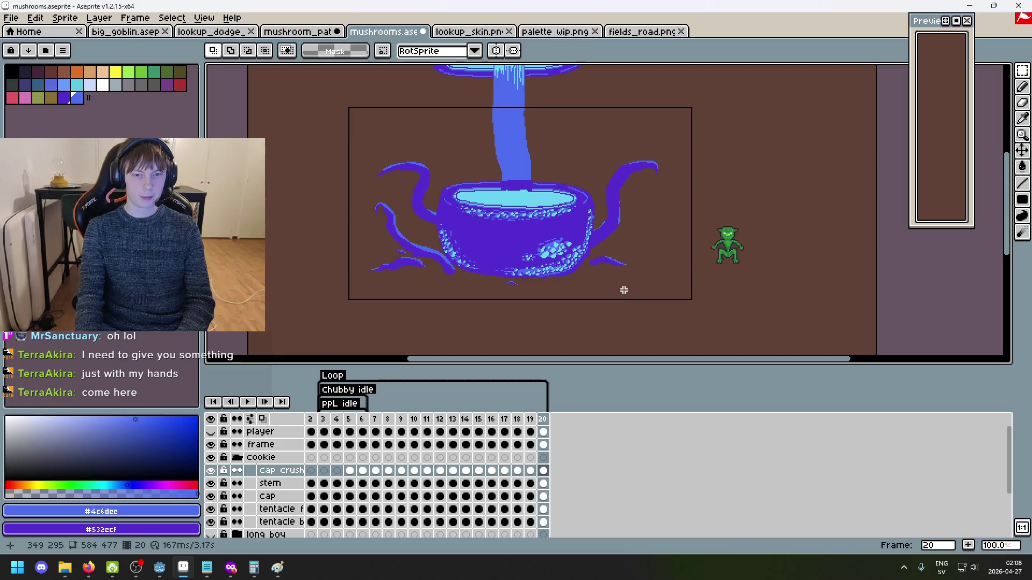
pyautogui.press('Left')
pyautogui.press('Left')
pyautogui.press('Right')
pyautogui.press('Right')
pyautogui.press('Left')
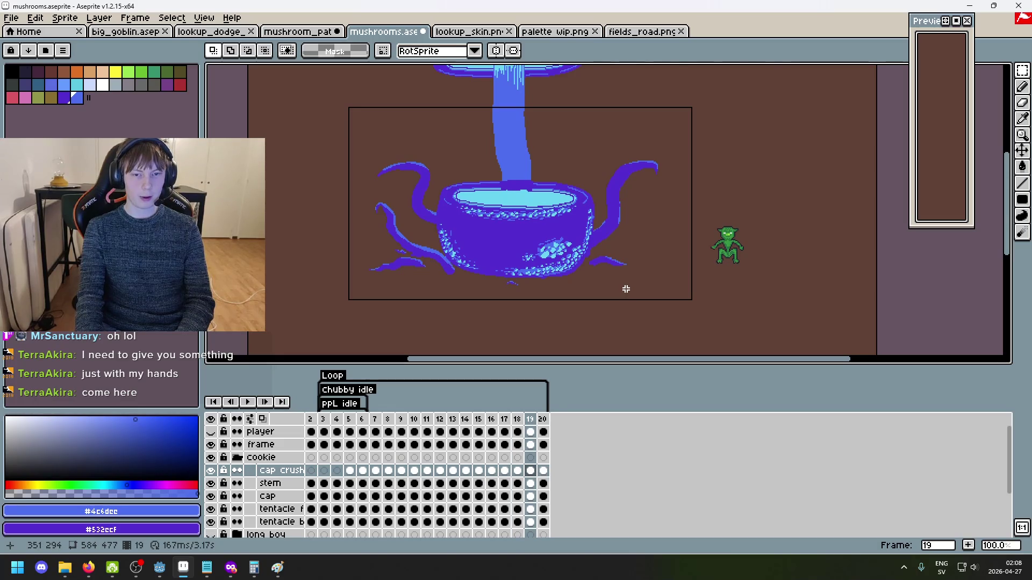
# Raise the cap and tentacles on frame 19 by one pixel
pyautogui.moveTo(631, 297); pyautogui.dragTo(346, 168)
pyautogui.press('Up')
pyautogui.press('Up')
pyautogui.press('Up')
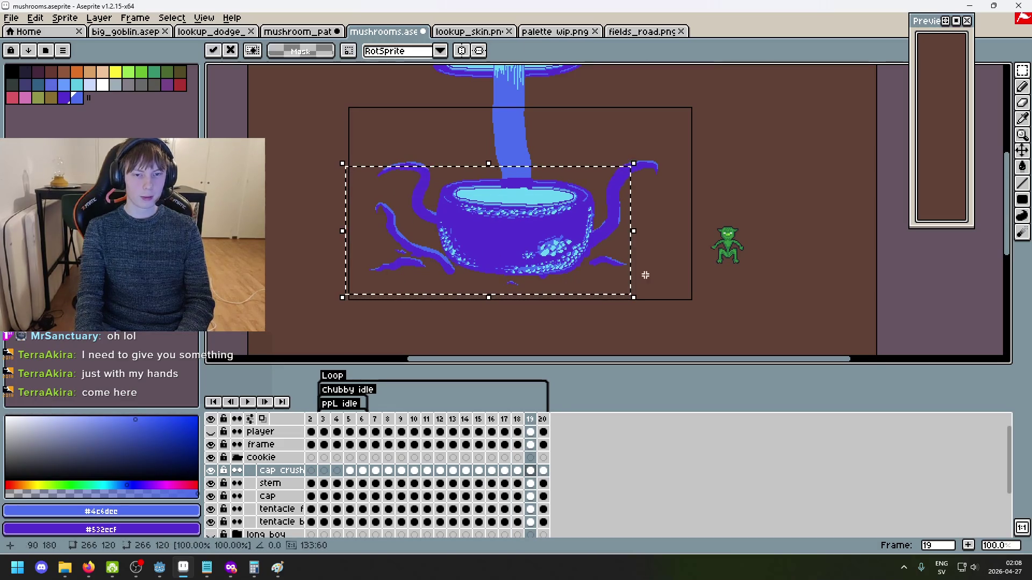
pyautogui.hotkey('ctrl', 'd')
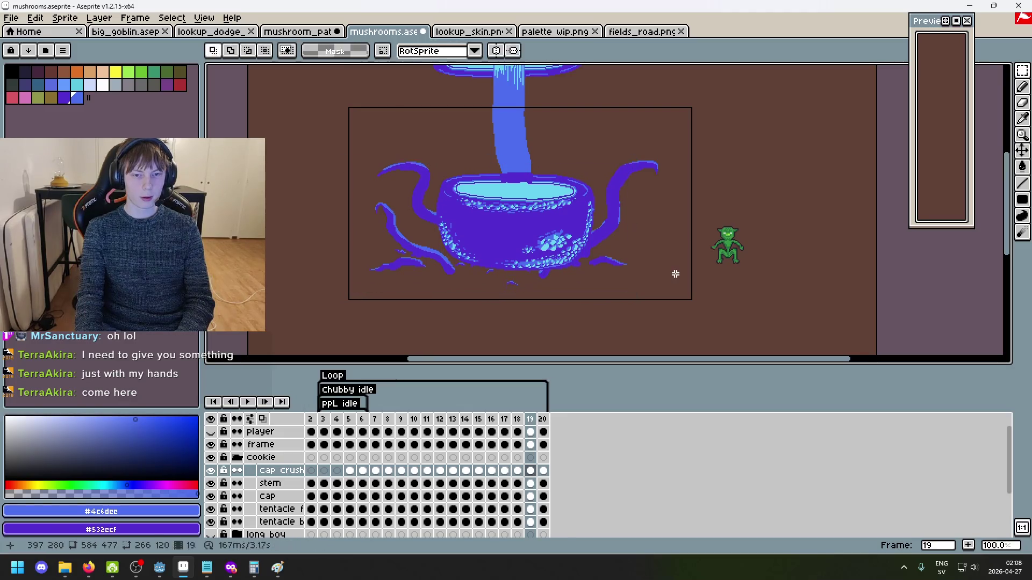
pyautogui.press('Left')
pyautogui.press('Left')
pyautogui.press('Left')
# Lift the cap and tentacles higher on frame 20
pyautogui.press('Right')
pyautogui.press('Right')
pyautogui.press('Right')
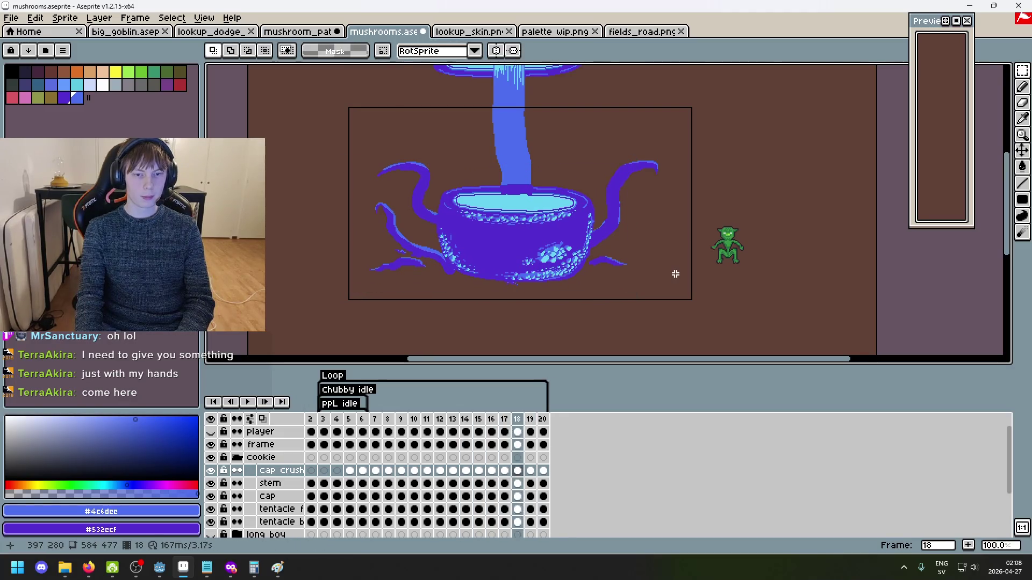
pyautogui.moveTo(517, 269); pyautogui.dragTo(346, 131)
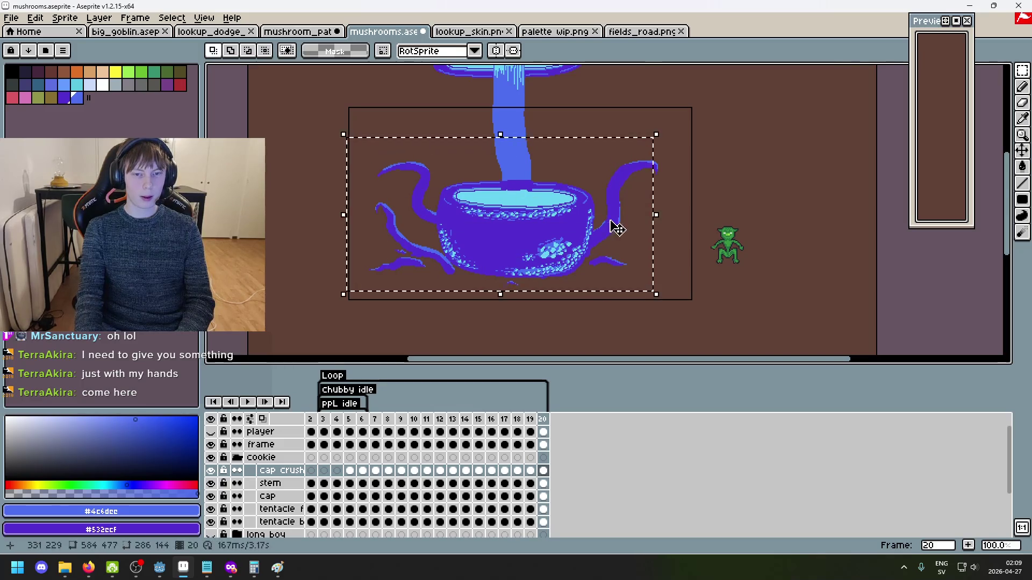
pyautogui.moveTo(616, 228); pyautogui.dragTo(611, 207)
pyautogui.press('Up')
pyautogui.press('Up')
pyautogui.press('Up')
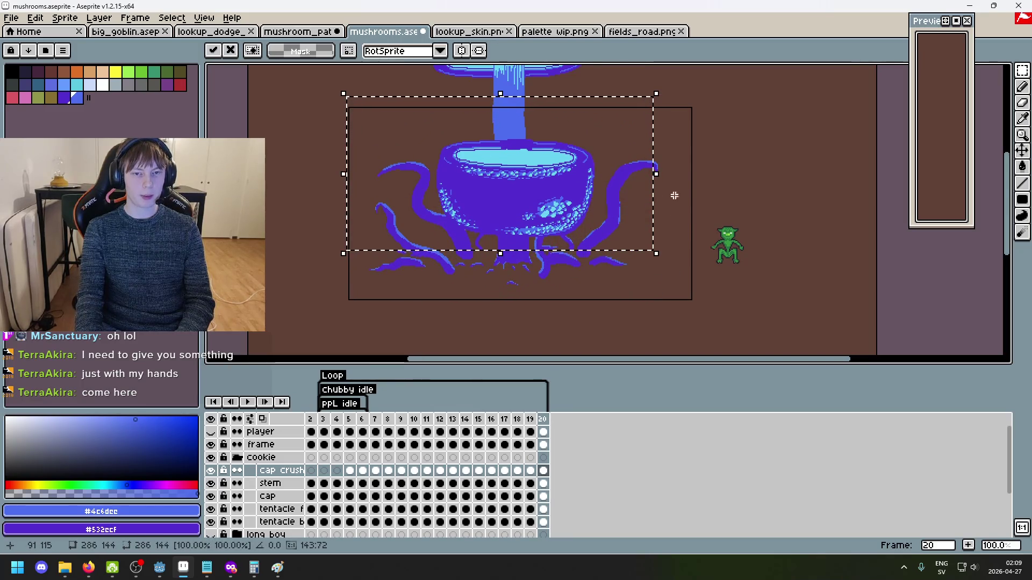
pyautogui.hotkey('ctrl', 'd')
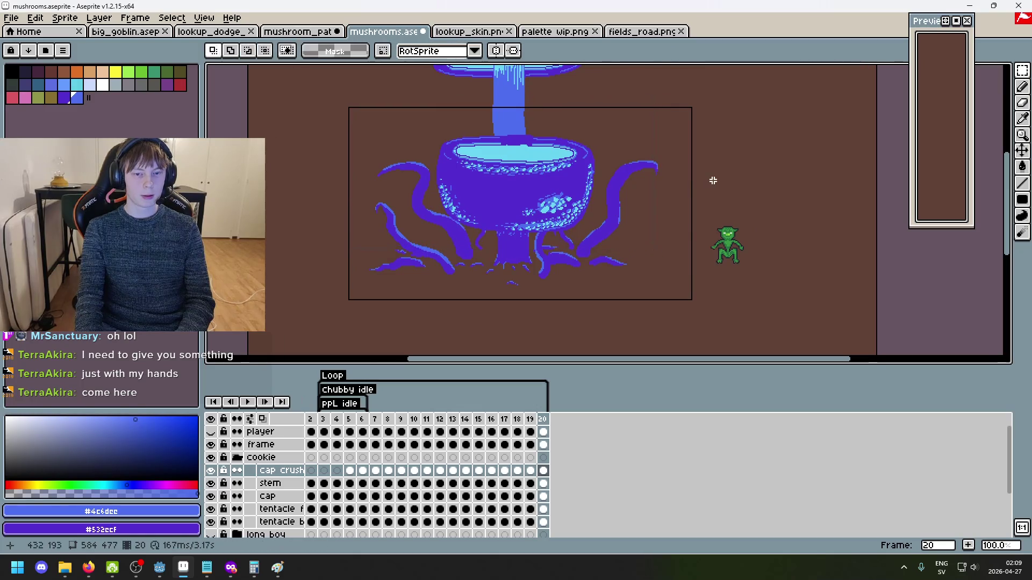
# Add frame 21 and raise its cap two pixels above the stem
pyautogui.hotkey('alt', 'n')
pyautogui.moveTo(665, 285); pyautogui.dragTo(350, 86)
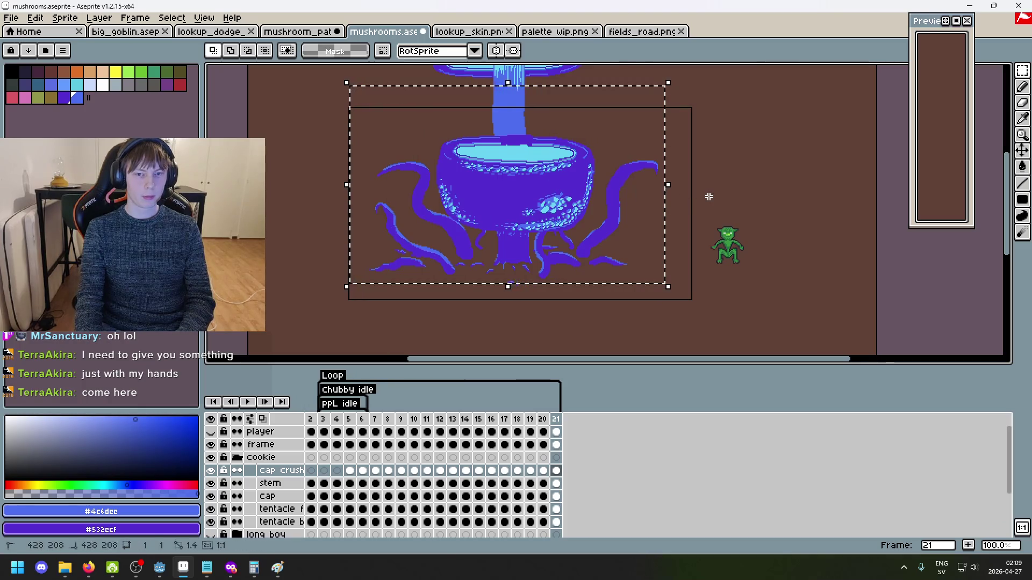
pyautogui.hotkey('ctrl', 'd')
pyautogui.moveTo(447, 168); pyautogui.dragTo(305, 88)
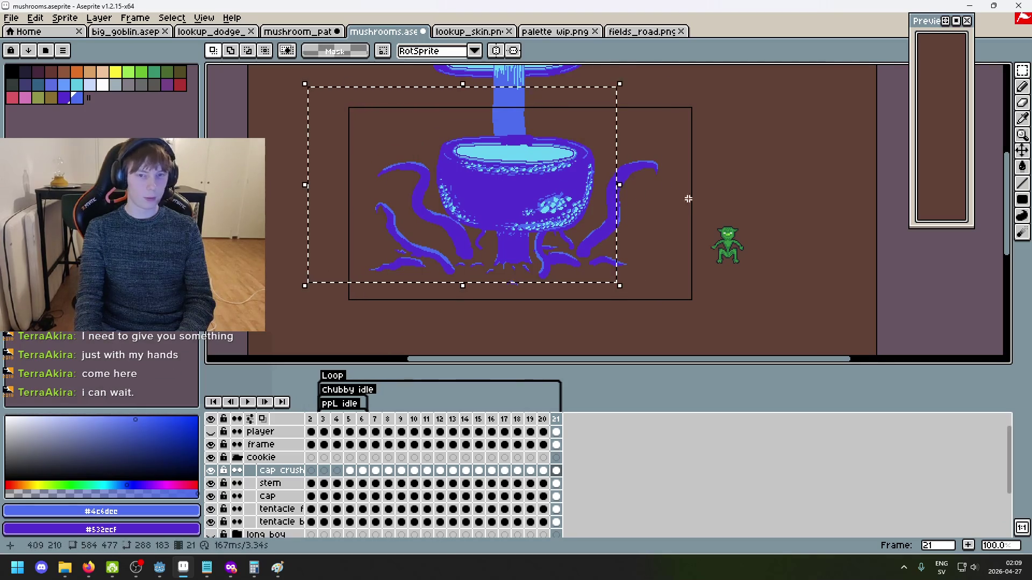
pyautogui.press('Up')
pyautogui.press('Up')
pyautogui.press('Up')
pyautogui.press('Up')
pyautogui.press('Up')
pyautogui.press('Up')
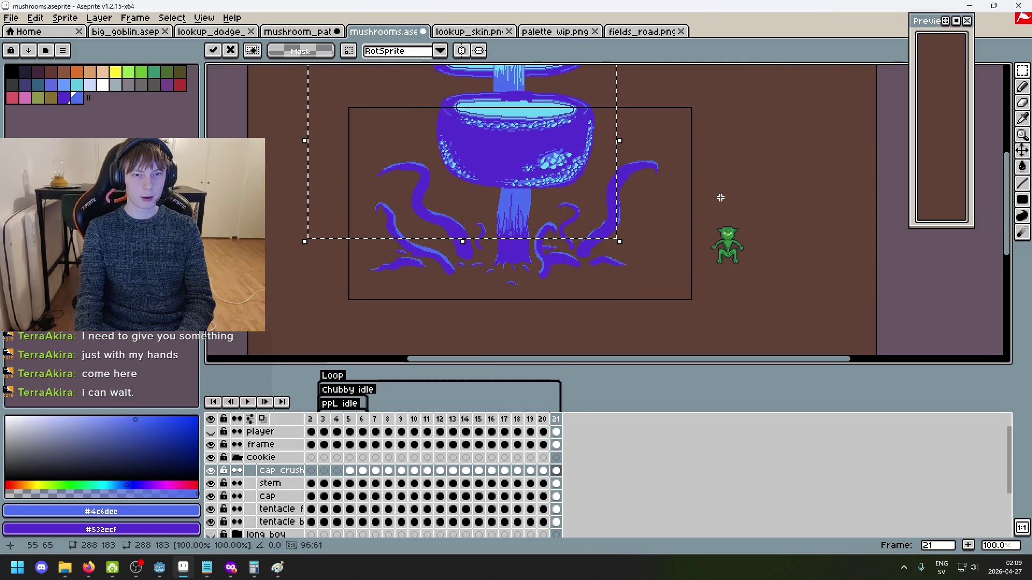
pyautogui.press('Up')
pyautogui.press('Up')
pyautogui.press('Up')
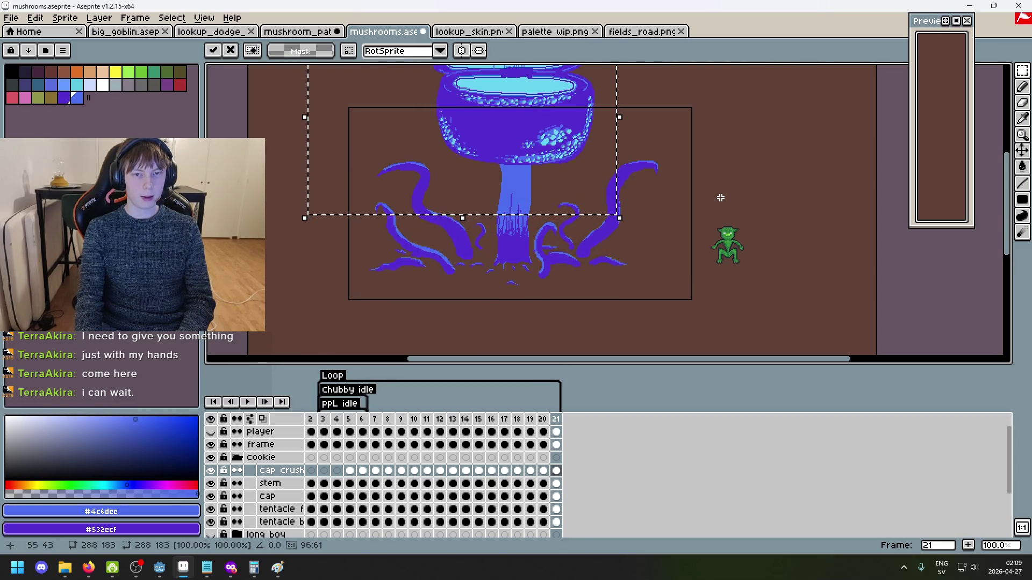
pyautogui.click(725, 200)
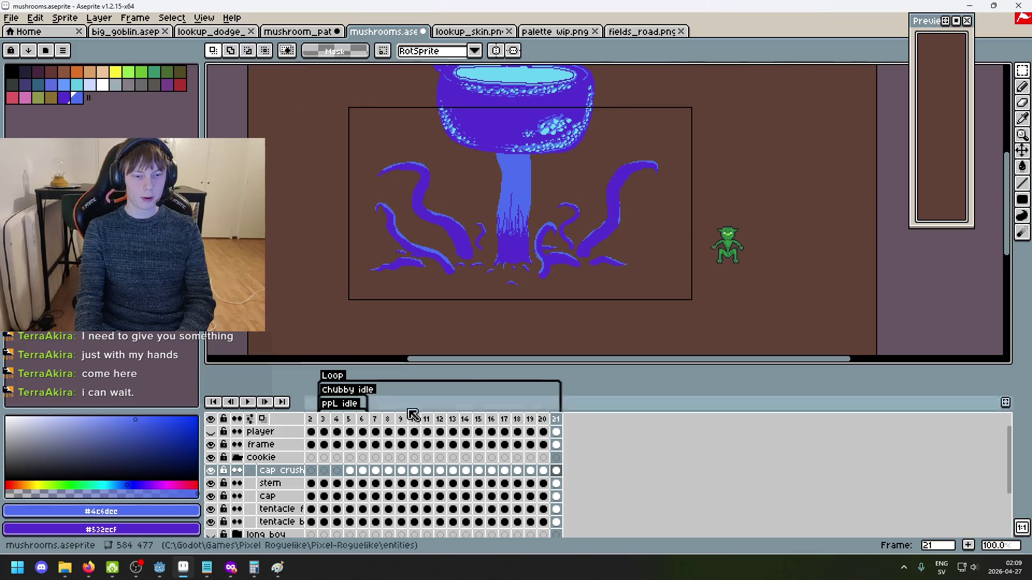
# Check frames 7, 9, 17 and 21, then play the full 21-frame animation
pyautogui.click(348, 418)
pyautogui.click(504, 419)
pyautogui.click(400, 420)
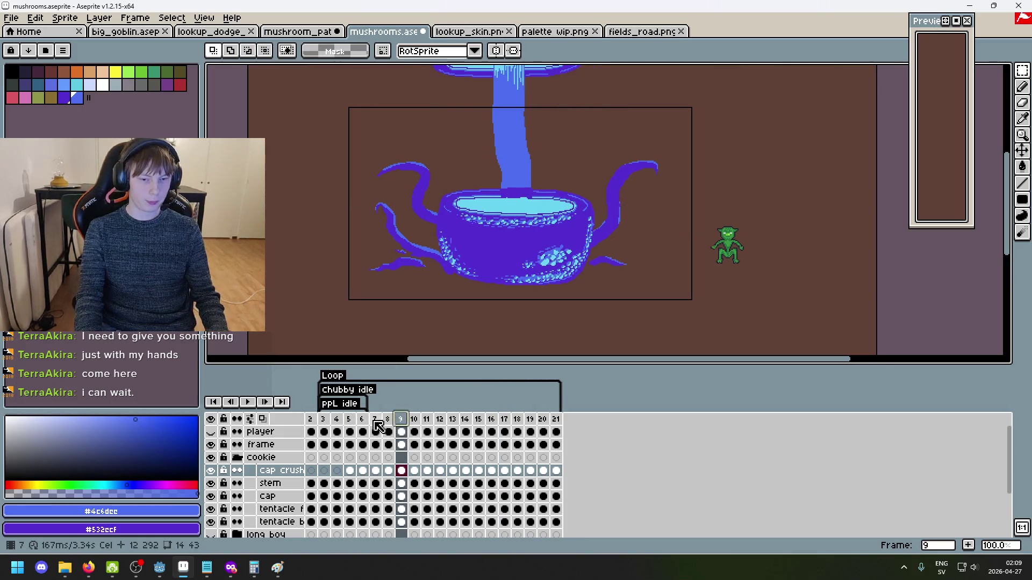
pyautogui.click(374, 420)
pyautogui.click(556, 420)
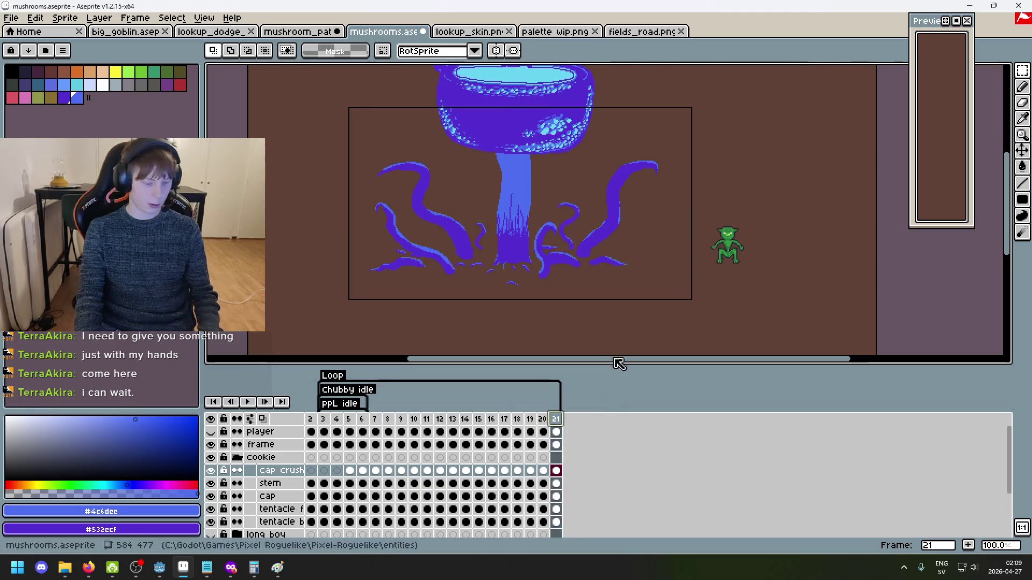
pyautogui.click(247, 401)
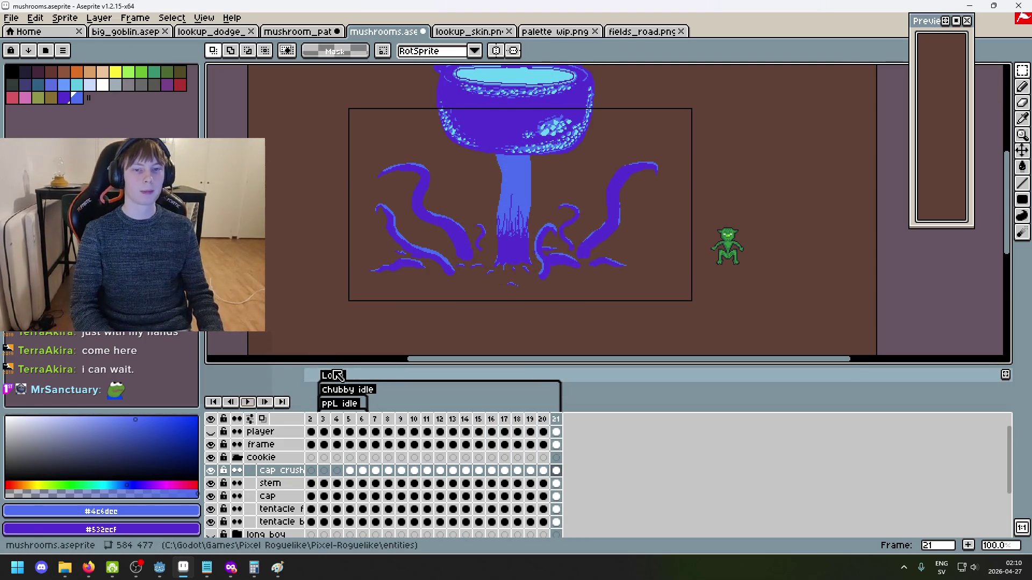
pyautogui.press('Return')
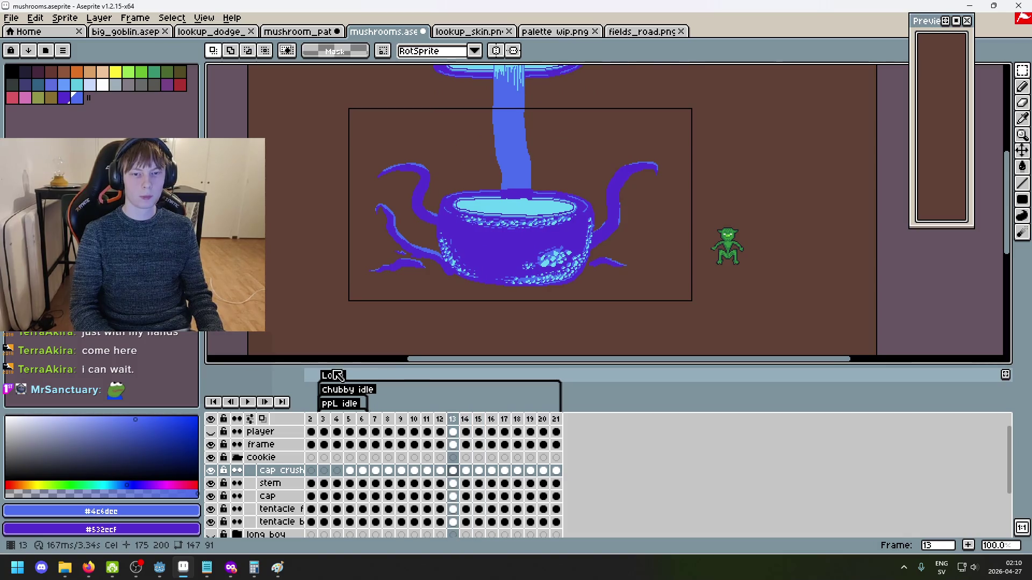
# On frame 6, select the stem layer and bring up its layer options
pyautogui.click(366, 484)
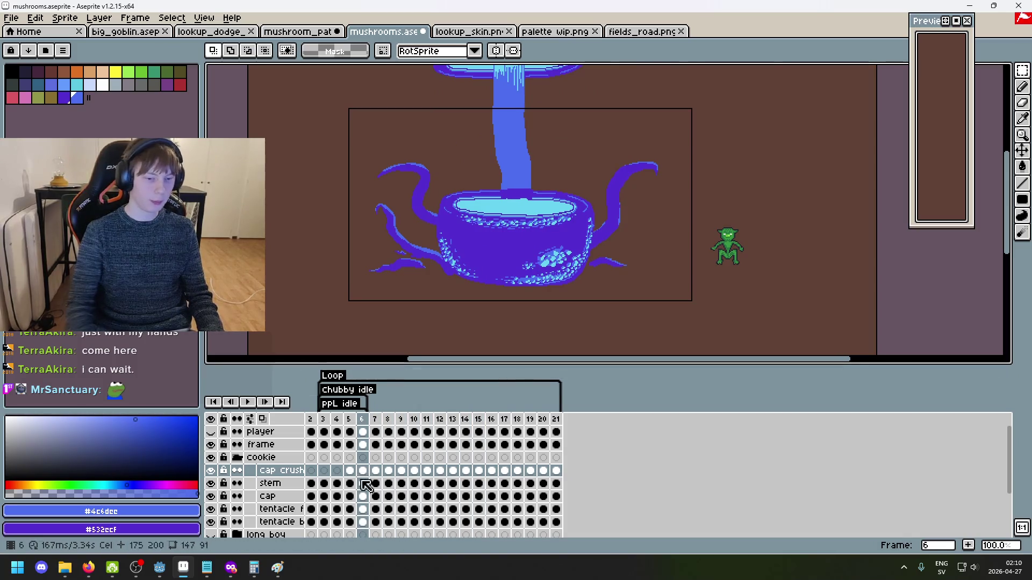
pyautogui.click(287, 489)
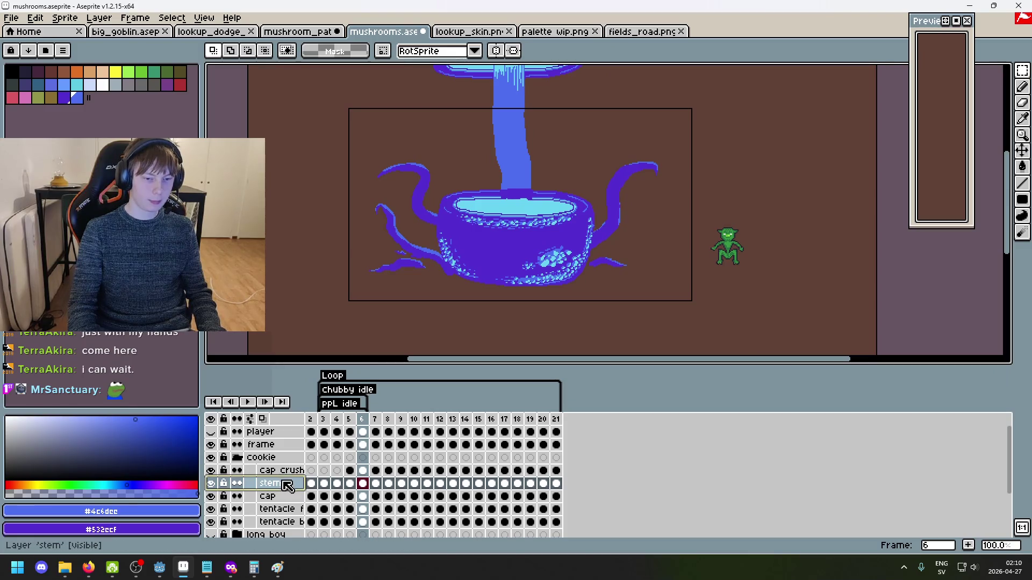
pyautogui.rightClick(289, 488)
# Duplicate the stem layer, rename the copy 'stem crush' and place it above cap crush
pyautogui.press('Escape')
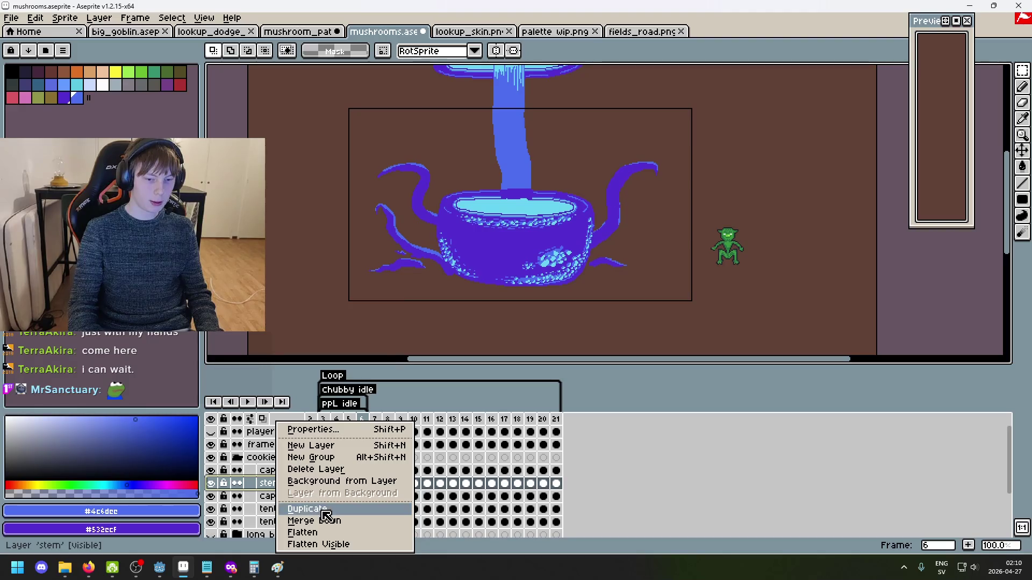
pyautogui.click(303, 508)
pyautogui.doubleClick(281, 484)
pyautogui.write('stem crush')
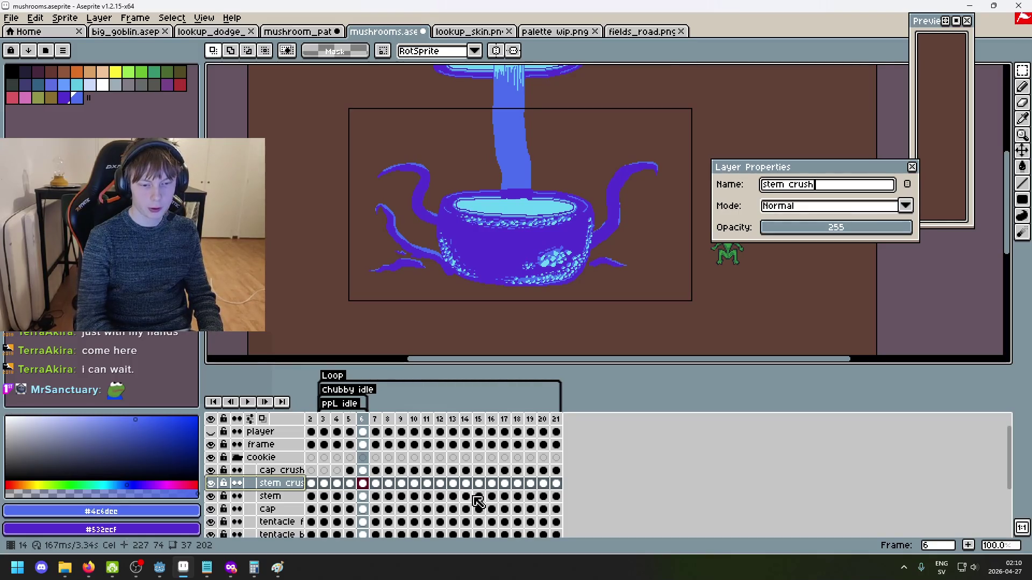
pyautogui.press('Return')
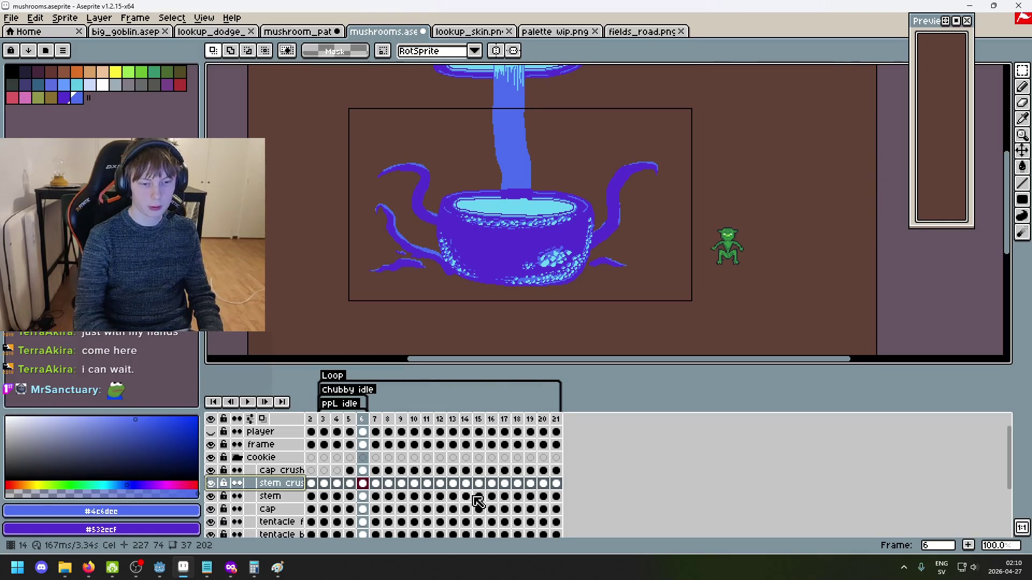
pyautogui.moveTo(295, 488); pyautogui.dragTo(299, 473)
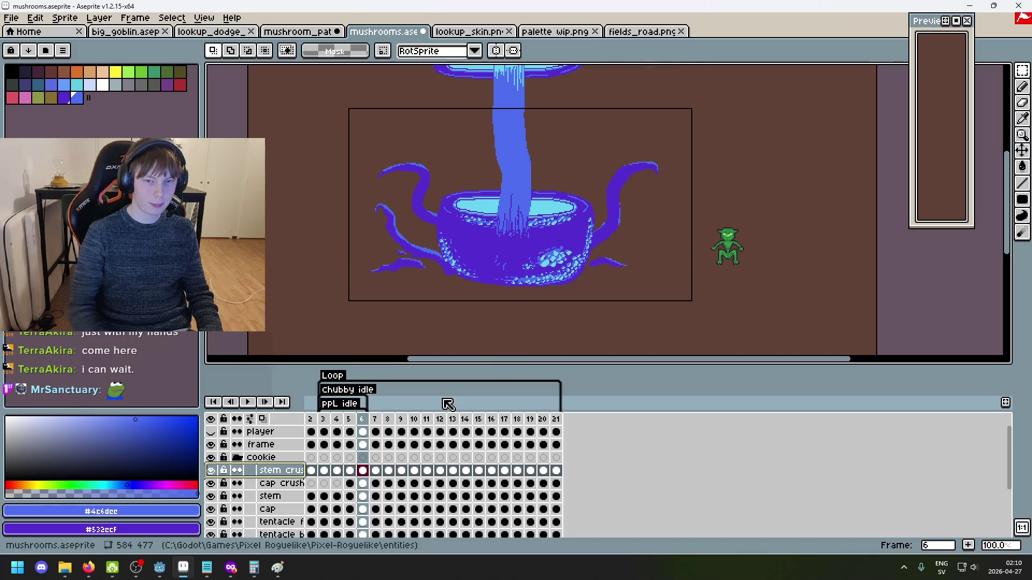
# Step back and forth through the frames, comparing frames 5 and 6, and settle on frame 6
pyautogui.press('Left')
pyautogui.press('Left')
pyautogui.press('Left')
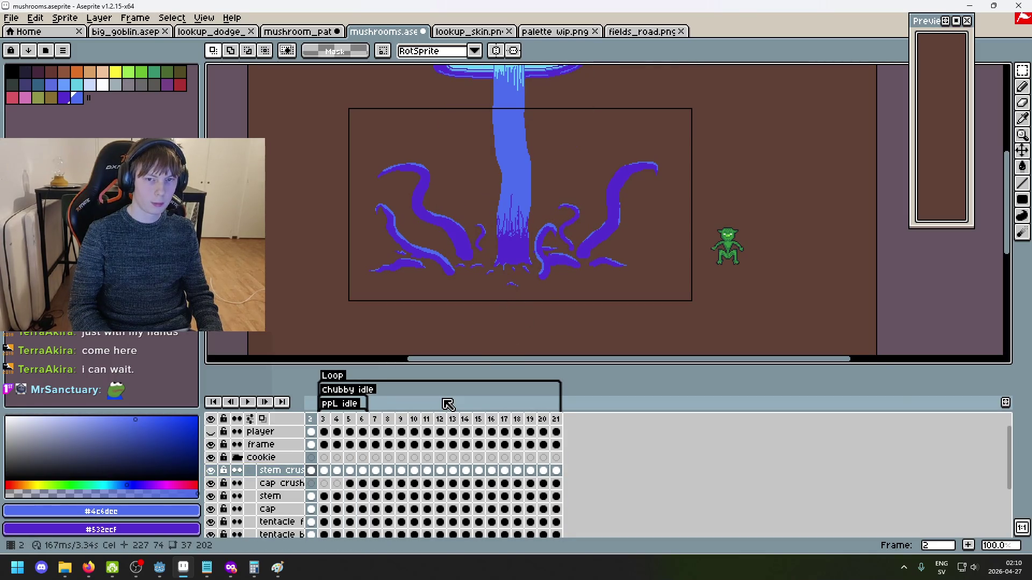
pyautogui.press('Right')
pyautogui.press('Right')
pyautogui.press('Right')
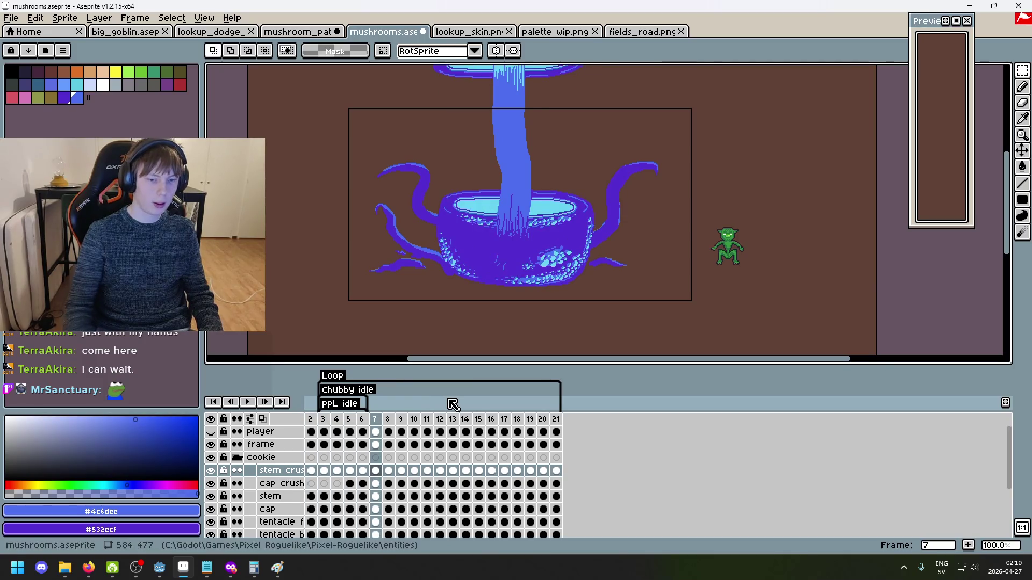
pyautogui.press('Left')
pyautogui.press('Left')
pyautogui.press('Right')
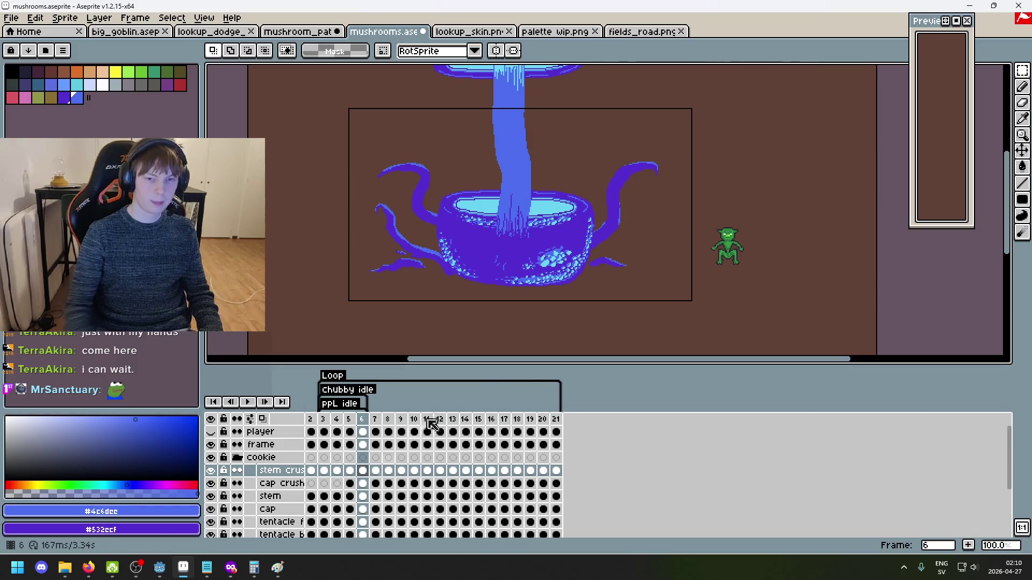
pyautogui.scroll(2, 546, 297)
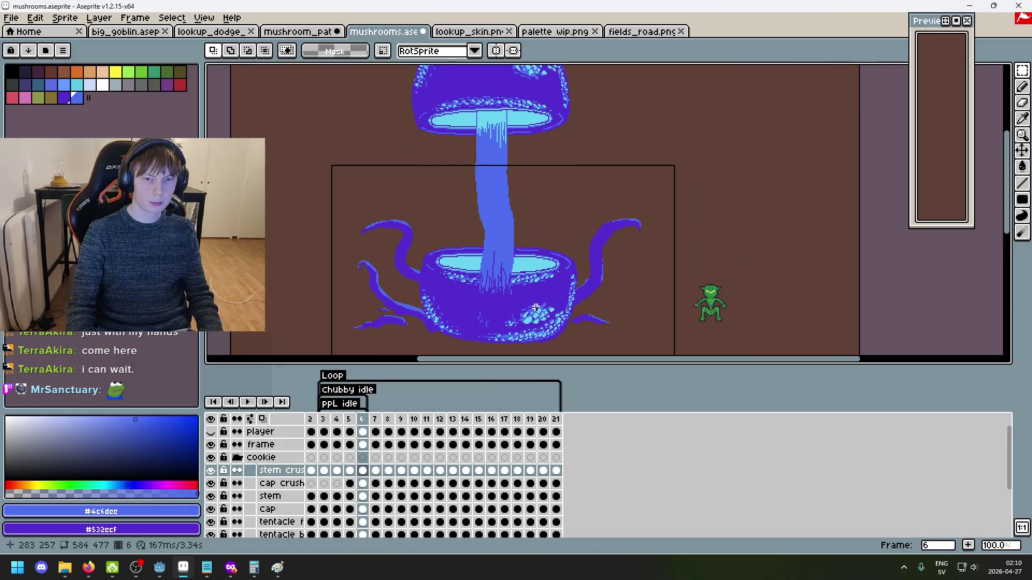
pyautogui.press('Left')
pyautogui.press('Right')
pyautogui.press('Left')
pyautogui.press('Left')
pyautogui.press('Left')
pyautogui.press('Right')
pyautogui.press('Right')
pyautogui.press('Right')
pyautogui.press('Left')
pyautogui.press('Right')
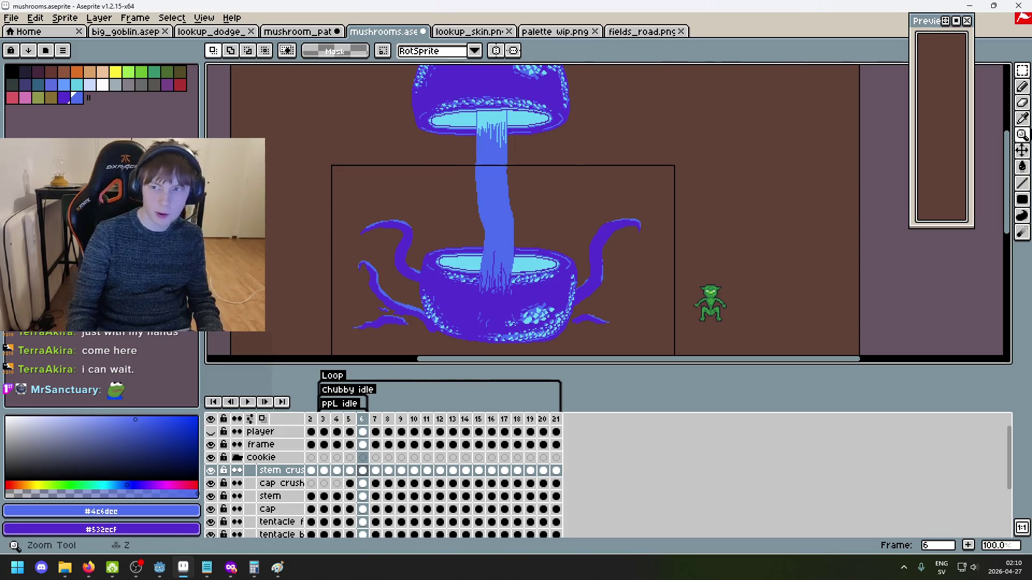
# Lift the stem's streaky lower end out of the bowl, move it up-right, and nudge it higher
pyautogui.moveTo(575, 311)
pyautogui.mouseDown()
pyautogui.moveTo(598, 212)
pyautogui.moveTo(790, 219)
pyautogui.moveTo(829, 260)
pyautogui.moveTo(774, 286)
pyautogui.moveTo(803, 285)
pyautogui.moveTo(795, 290)
pyautogui.moveTo(666, 71)
pyautogui.moveTo(618, 95)
pyautogui.moveTo(613, 109)
pyautogui.moveTo(582, 108)
pyautogui.moveTo(574, 127)
pyautogui.mouseUp()
pyautogui.scroll(1, 574, 127)
pyautogui.scroll(-3, 556, 282)
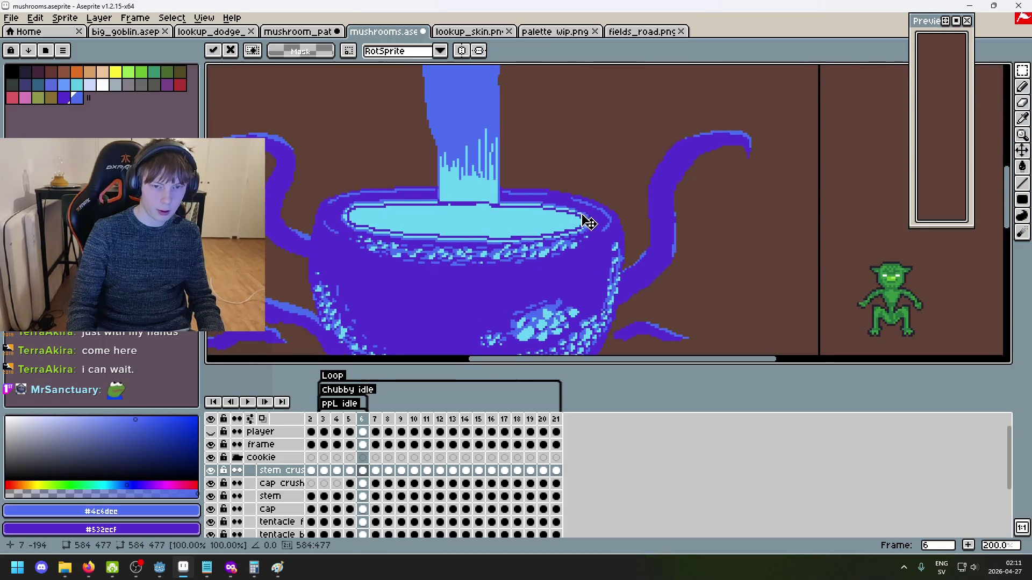
pyautogui.moveTo(588, 231)
pyautogui.mouseDown()
pyautogui.moveTo(588, 184)
pyautogui.moveTo(585, 243)
pyautogui.mouseUp()
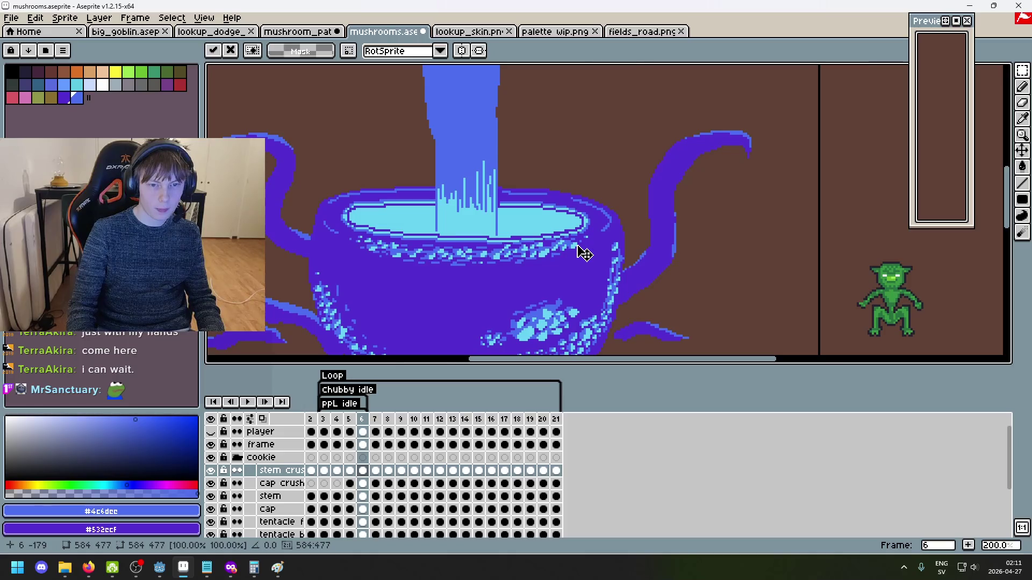
pyautogui.moveTo(585, 256)
pyautogui.mouseDown()
pyautogui.moveTo(575, 253)
pyautogui.moveTo(622, 214)
pyautogui.moveTo(682, 184)
pyautogui.mouseUp()
pyautogui.press('Up')
pyautogui.press('Up')
pyautogui.press('Up')
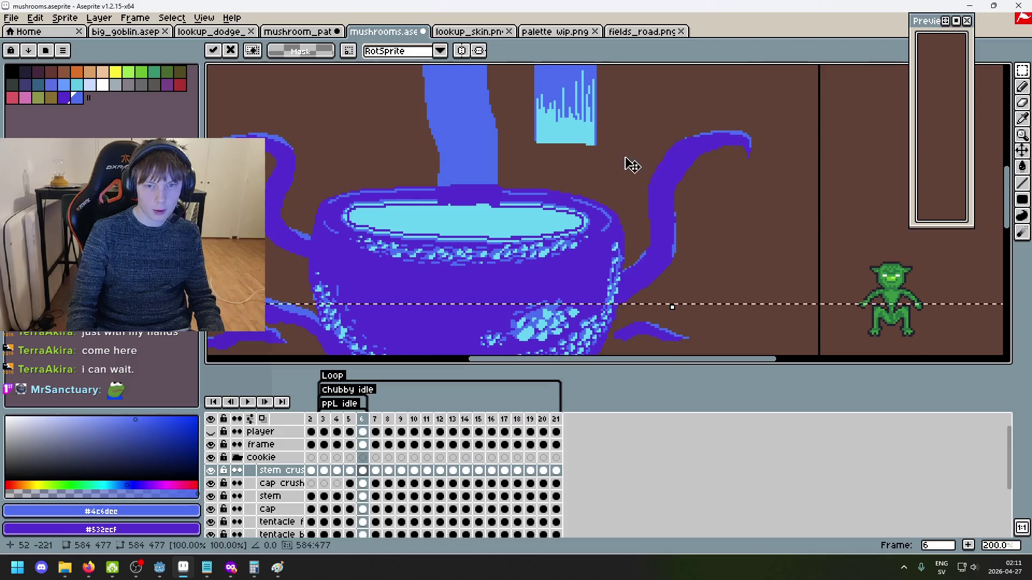
# Paint a small blue pencil block beside the stem, then undo it
pyautogui.scroll(2, 618, 153)
pyautogui.scroll(2, 568, 151)
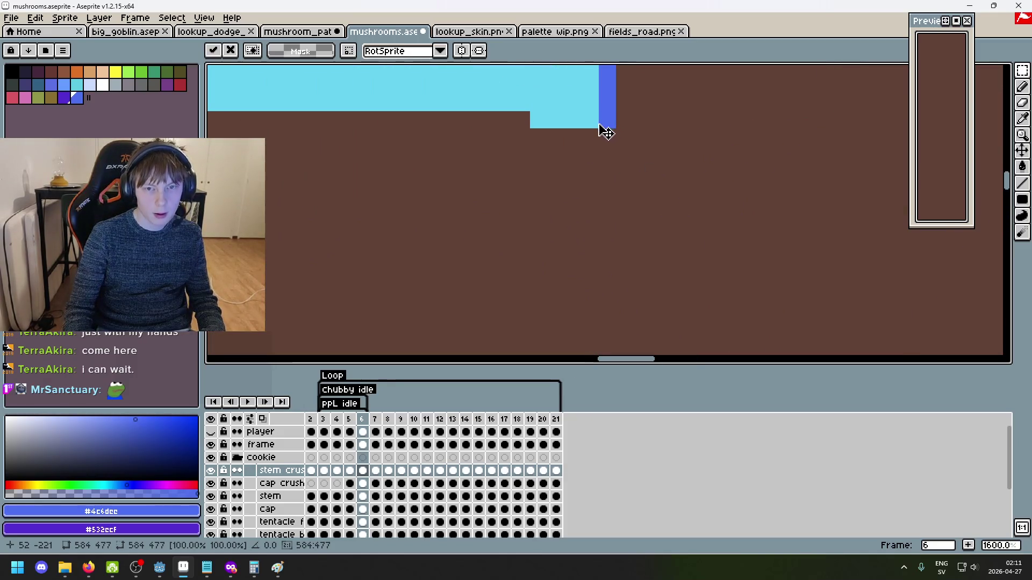
pyautogui.press('b')
pyautogui.moveTo(586, 124); pyautogui.dragTo(590, 116)
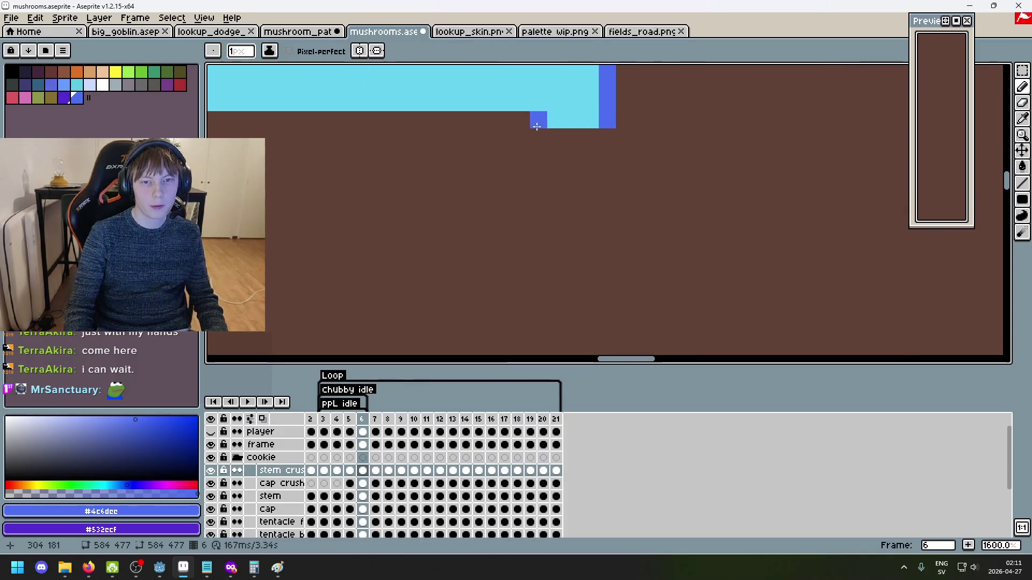
pyautogui.scroll(-5, 552, 125)
pyautogui.scroll(3, 661, 228)
pyautogui.scroll(3, 570, 274)
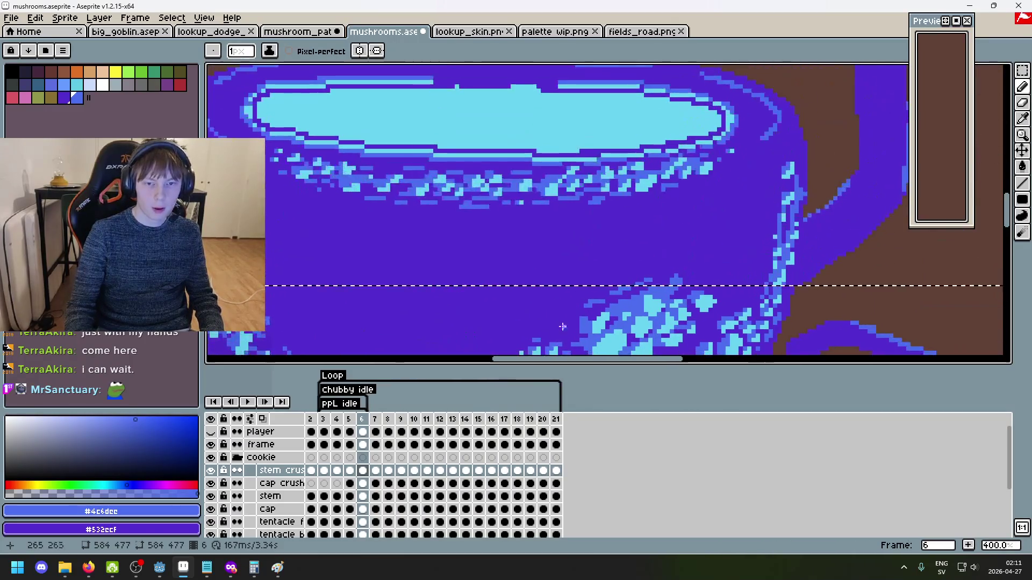
pyautogui.scroll(-2, 555, 154)
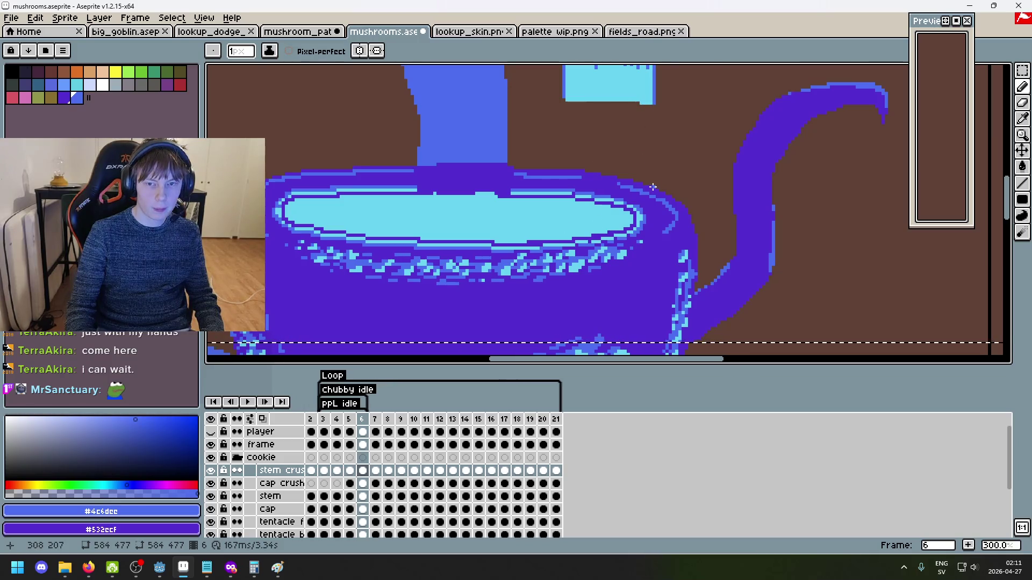
pyautogui.hotkey('ctrl', 'z')
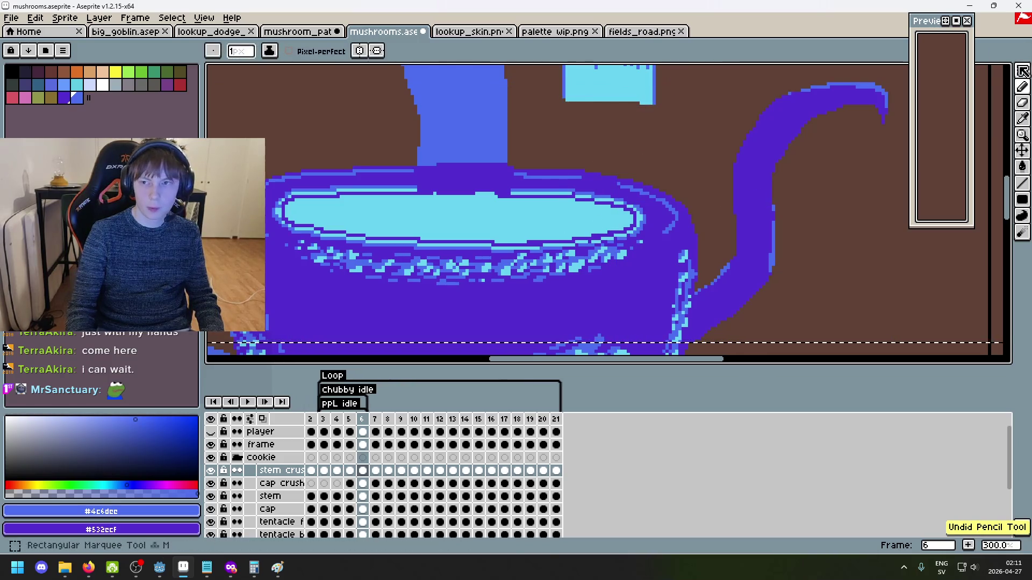
# Move the cyan stem piece down-left with the Rectangular Marquee and commit it
pyautogui.click(1022, 70)
pyautogui.moveTo(626, 96)
pyautogui.mouseDown()
pyautogui.moveTo(516, 177)
pyautogui.moveTo(521, 231)
pyautogui.moveTo(491, 228)
pyautogui.moveTo(631, 89)
pyautogui.mouseUp()
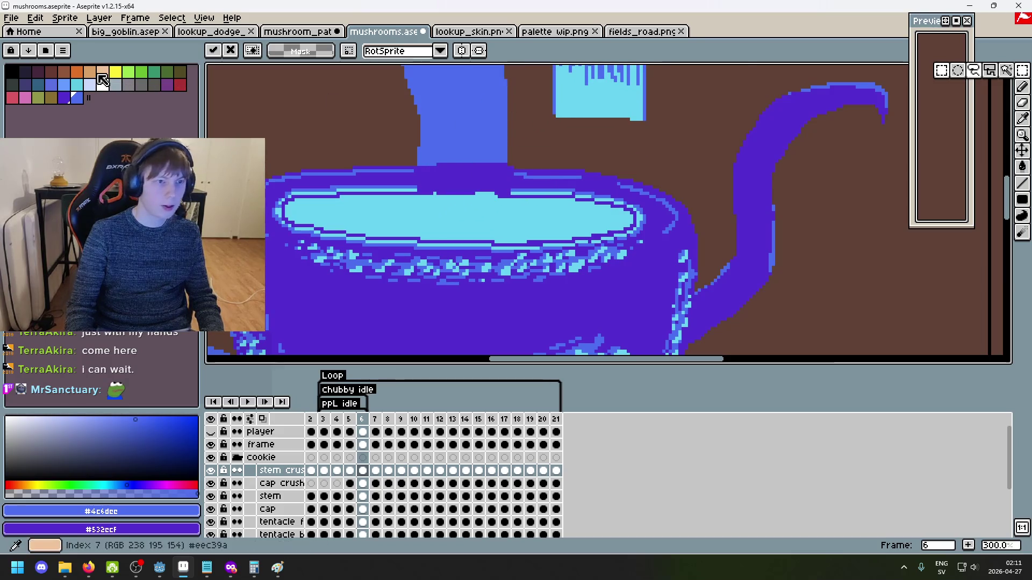
pyautogui.press('Return')
pyautogui.scroll(-2, 281, 115)
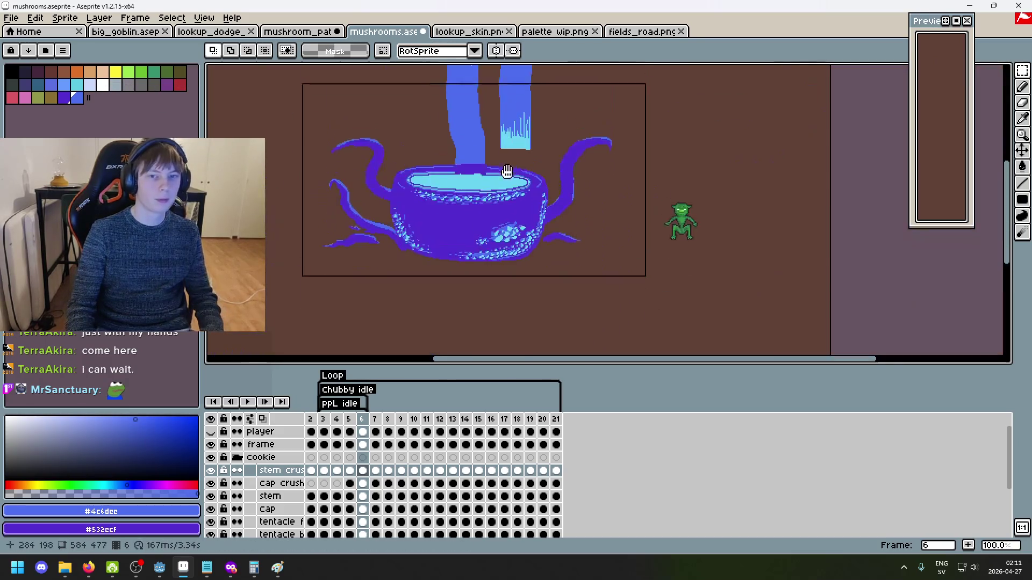
pyautogui.moveTo(509, 164); pyautogui.dragTo(509, 293)
# Fill the stem's light bottom with orange and move that block down into the bowl
pyautogui.click(77, 72)
pyautogui.scroll(2, 516, 258)
pyautogui.press('g')
pyautogui.click(519, 214)
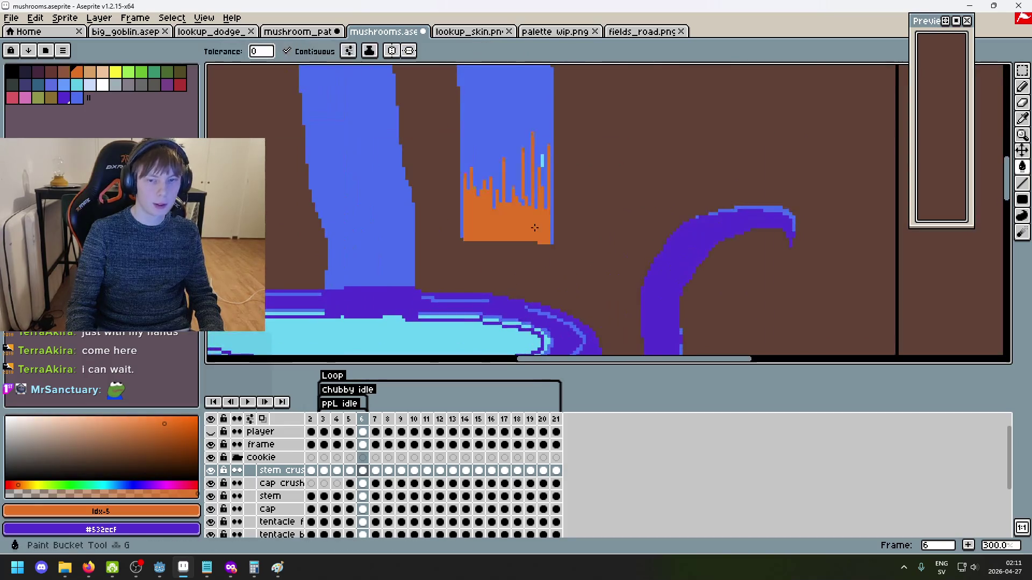
pyautogui.scroll(-4, 757, 194)
pyautogui.click(1022, 70)
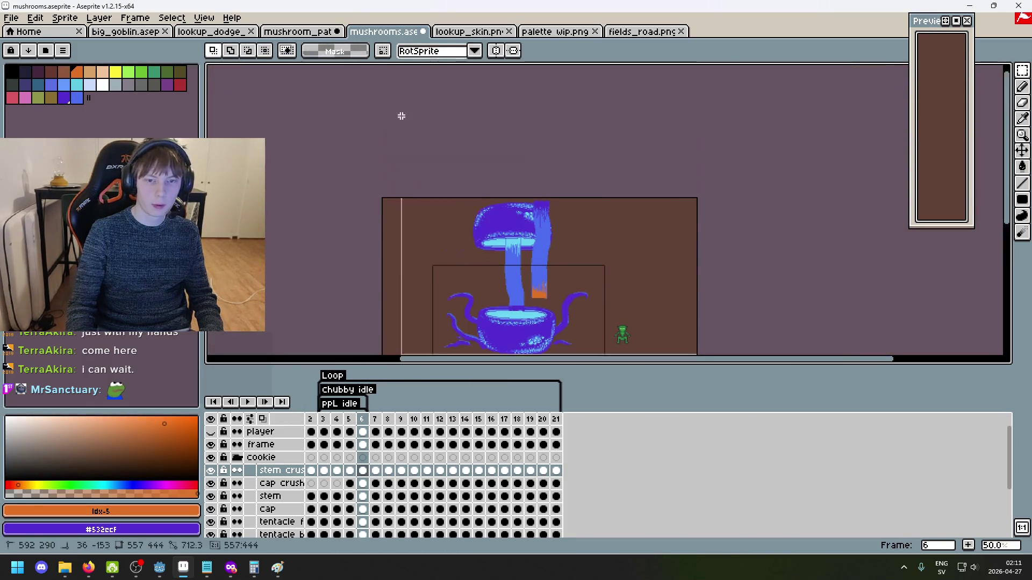
pyautogui.scroll(1, 398, 113)
pyautogui.scroll(3, 631, 114)
pyautogui.moveTo(632, 114)
pyautogui.mouseDown()
pyautogui.moveTo(949, 299)
pyautogui.moveTo(702, 231)
pyautogui.moveTo(568, 361)
pyautogui.mouseUp()
pyautogui.scroll(-3, 568, 361)
pyautogui.press('Return')
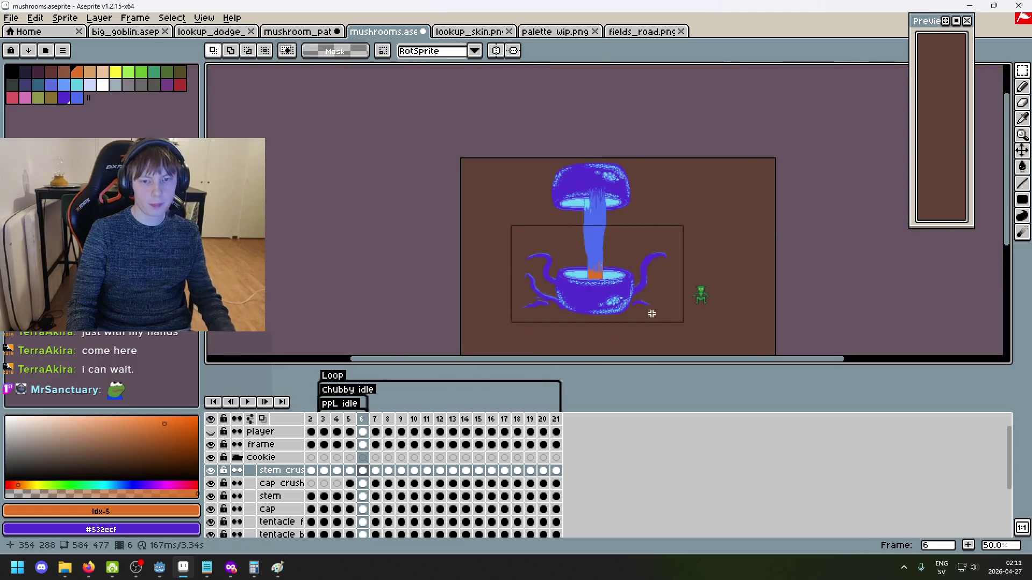
# Recolour the orange stem base light cyan with the Paint Bucket
pyautogui.scroll(4, 737, 362)
pyautogui.scroll(-2, 717, 372)
pyautogui.scroll(-3, 688, 344)
pyautogui.scroll(3, 493, 240)
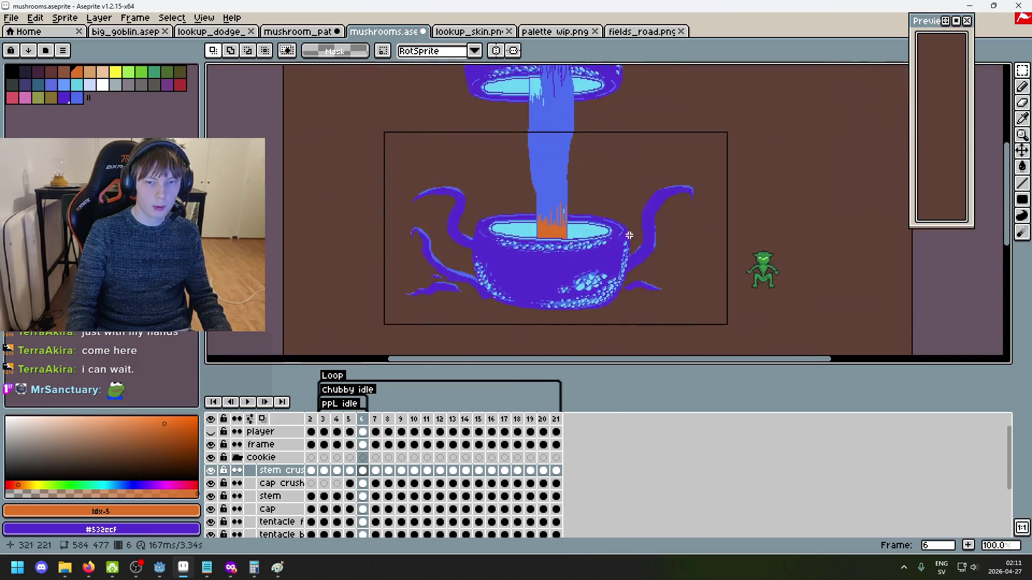
pyautogui.keyDown('alt'); pyautogui.click(493, 240); pyautogui.keyUp('alt')
pyautogui.press('g')
pyautogui.click(494, 240)
pyautogui.scroll(-1, 514, 244)
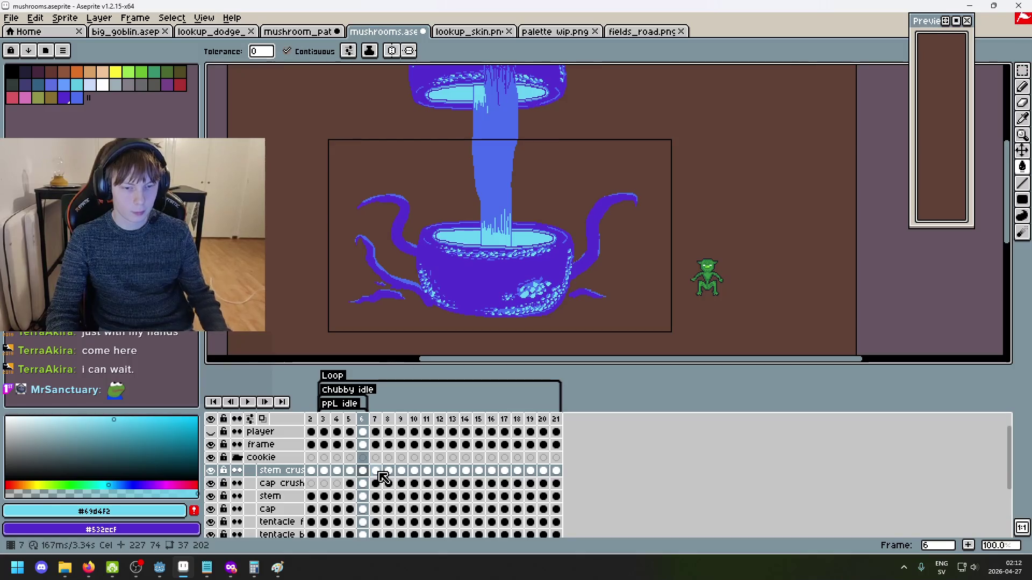
# Copy frame 6's stem crush cel onto frames 7 and 8
pyautogui.click(380, 474)
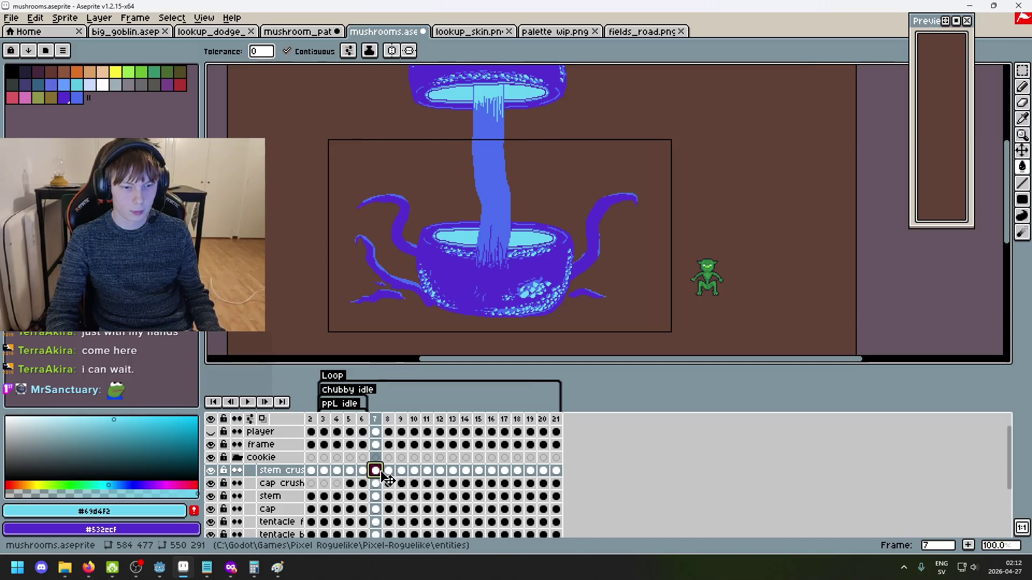
pyautogui.click(361, 472)
pyautogui.moveTo(361, 474); pyautogui.dragTo(386, 477)
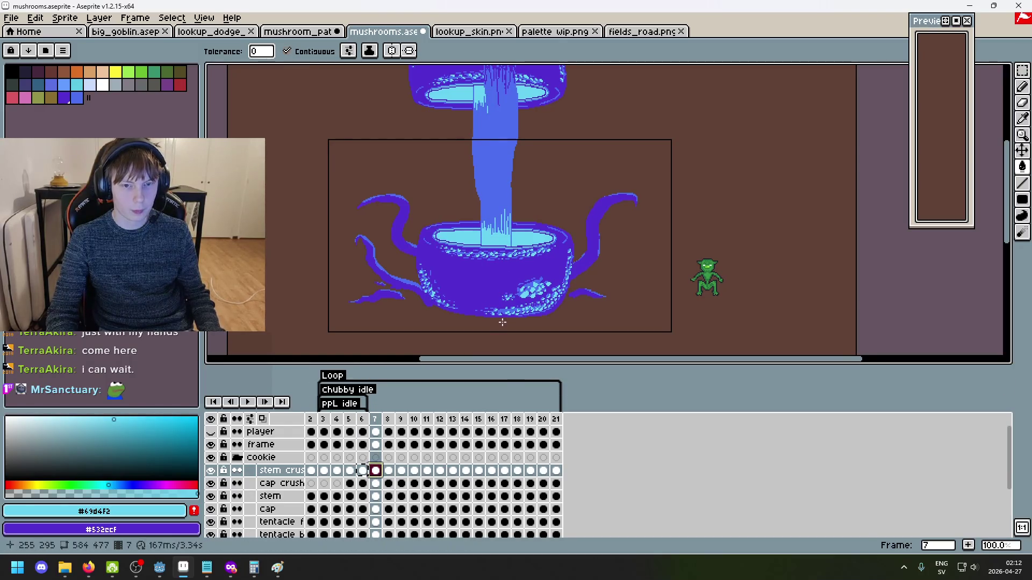
pyautogui.click(389, 472)
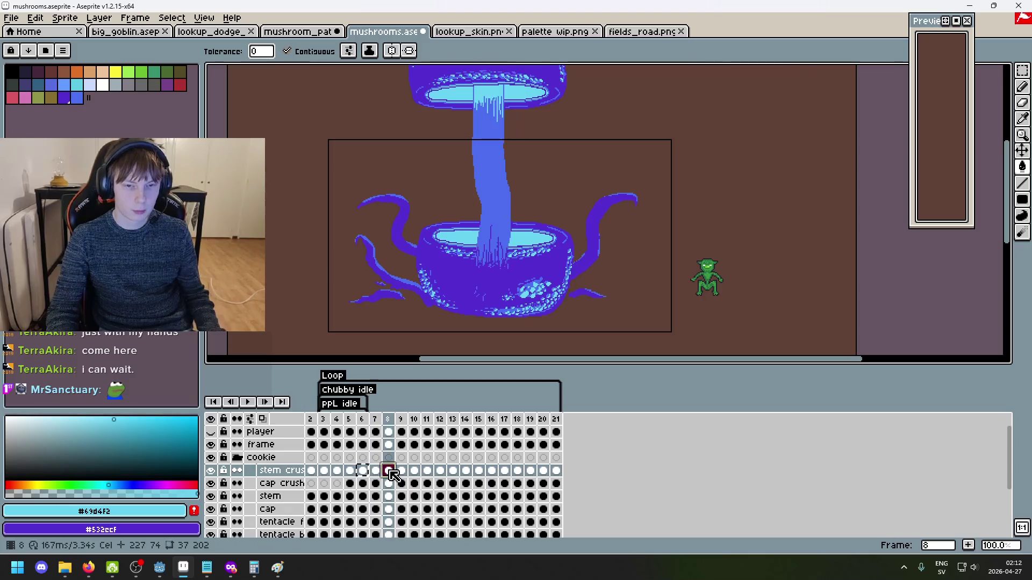
pyautogui.moveTo(369, 473); pyautogui.dragTo(400, 478)
# Click between the frame 9 and frame 10 stem crush cels to inspect the widened stem
pyautogui.click(402, 476)
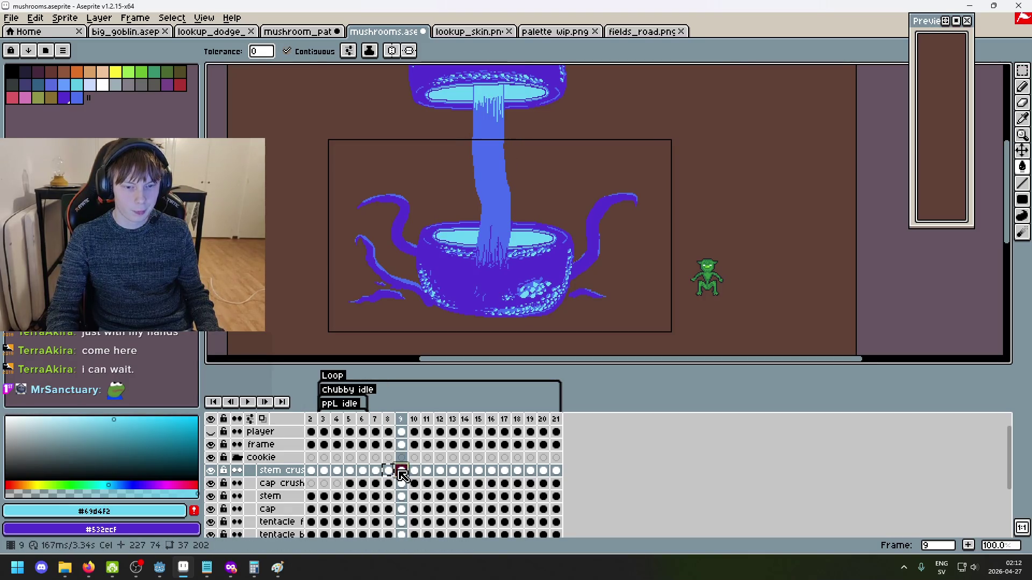
pyautogui.click(419, 477)
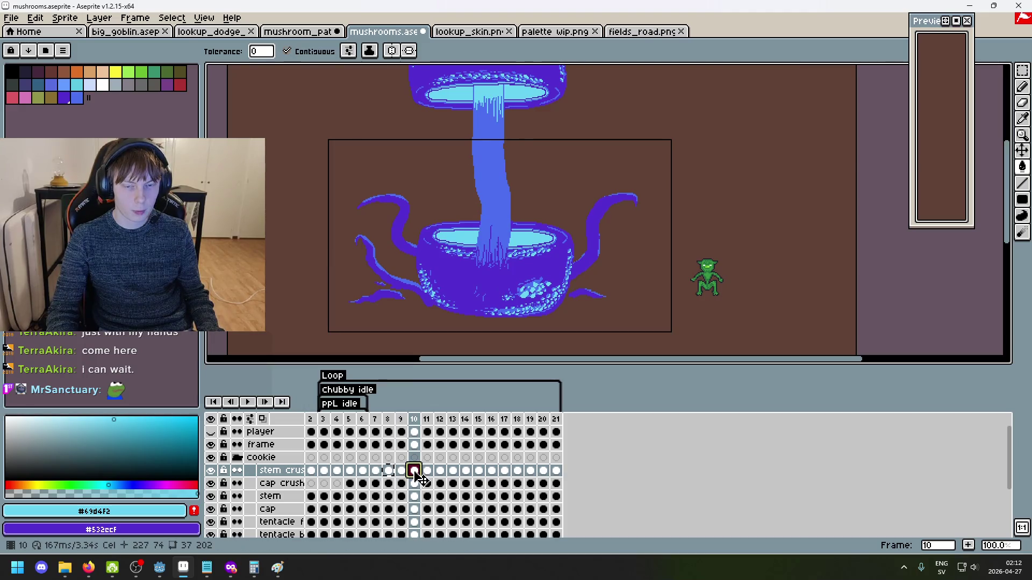
pyautogui.click(403, 473)
pyautogui.click(418, 472)
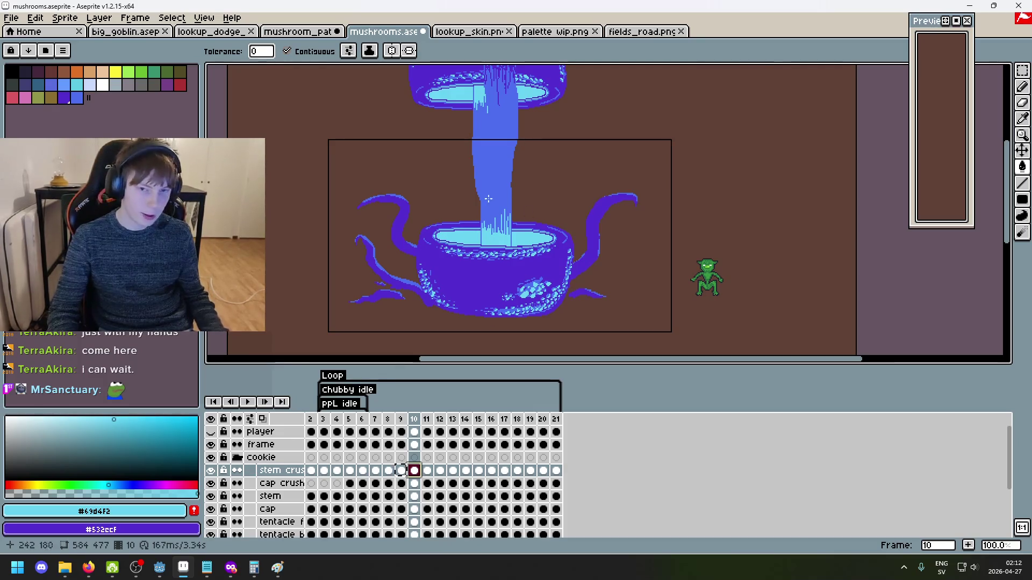
# Duplicate the cap crush layer, then select stem crush and view frame 6's bowl-shaped cap
pyautogui.click(263, 485)
pyautogui.rightClick(271, 484)
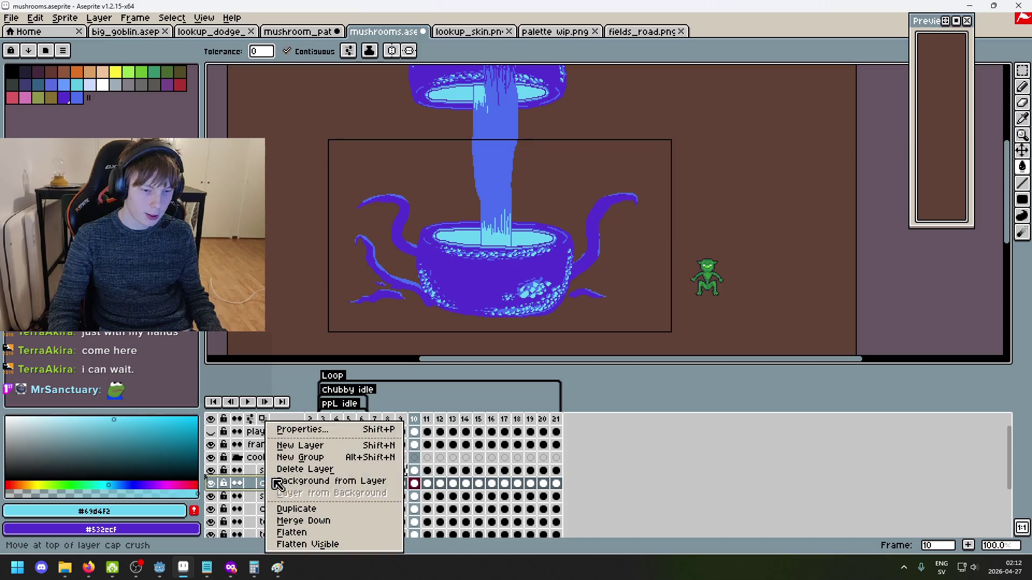
pyautogui.click(329, 509)
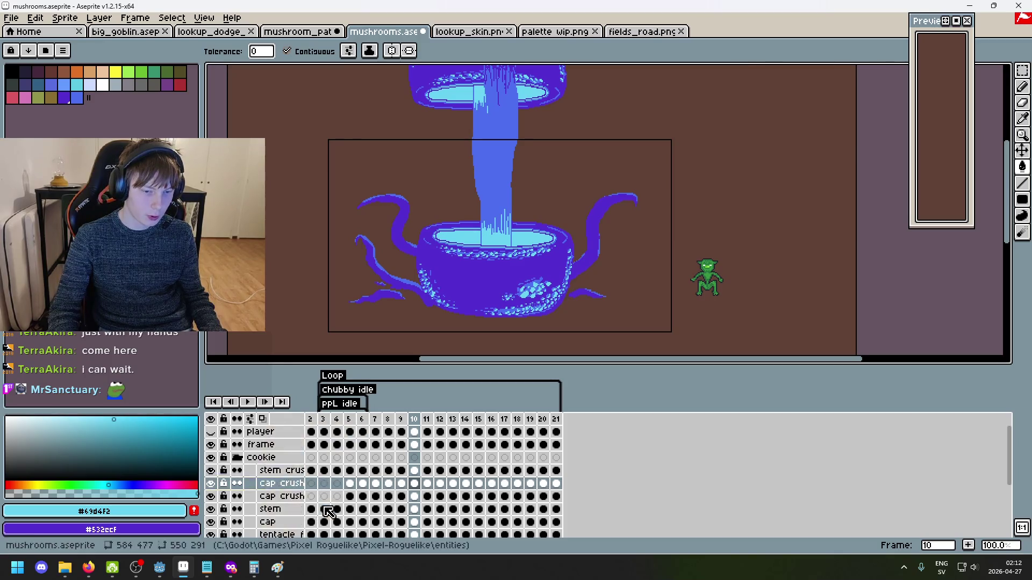
pyautogui.click(288, 475)
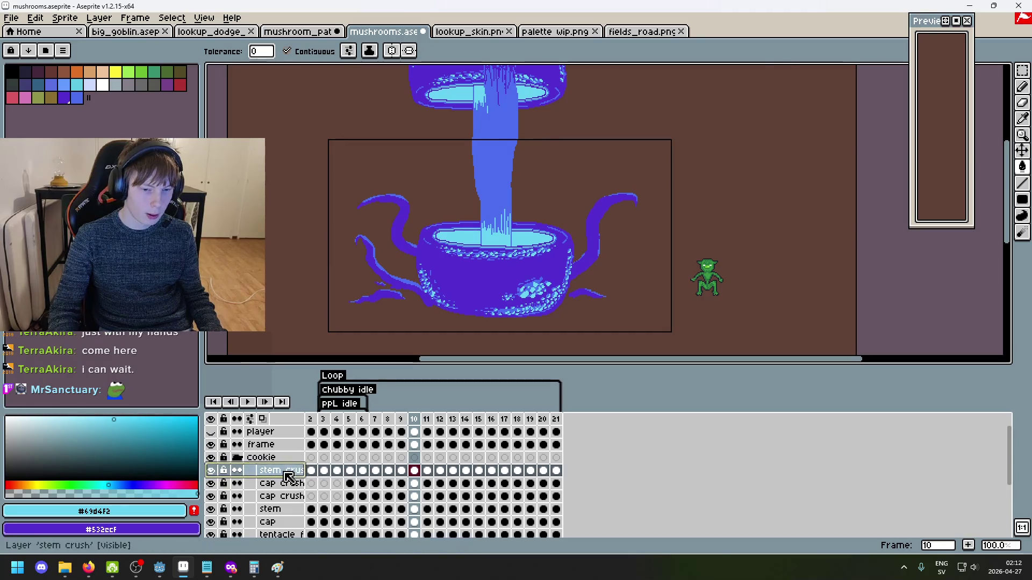
pyautogui.click(310, 419)
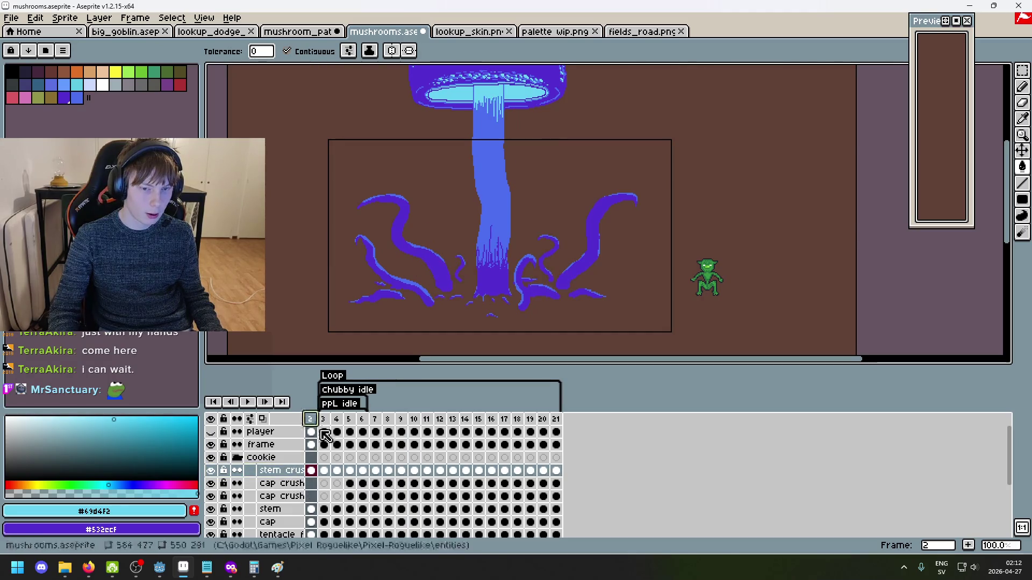
pyautogui.click(348, 420)
pyautogui.click(365, 419)
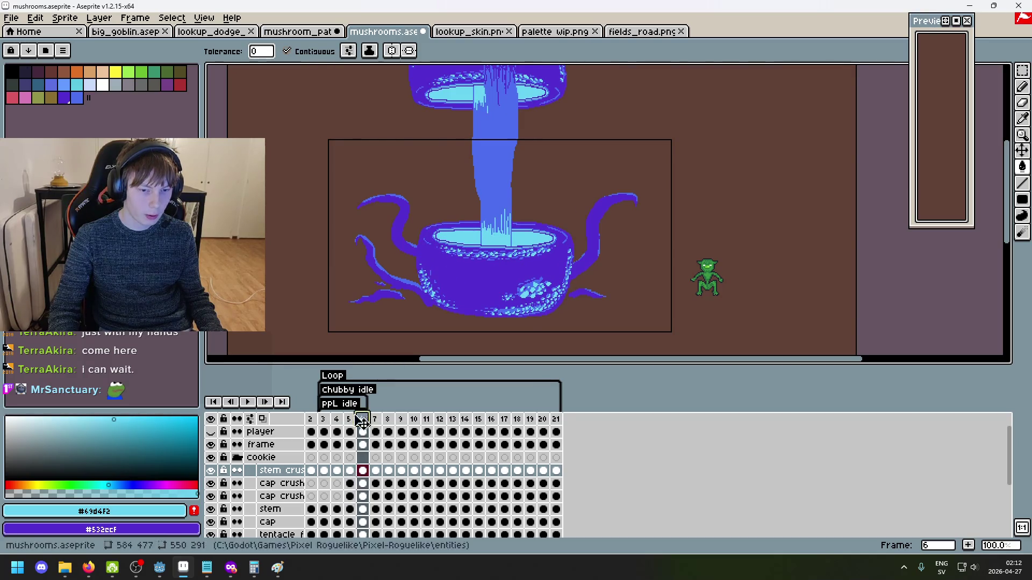
# Place cap crush Copy above stem crush and merge stem crush down into it
pyautogui.moveTo(297, 485); pyautogui.dragTo(293, 477)
pyautogui.rightClick(293, 477)
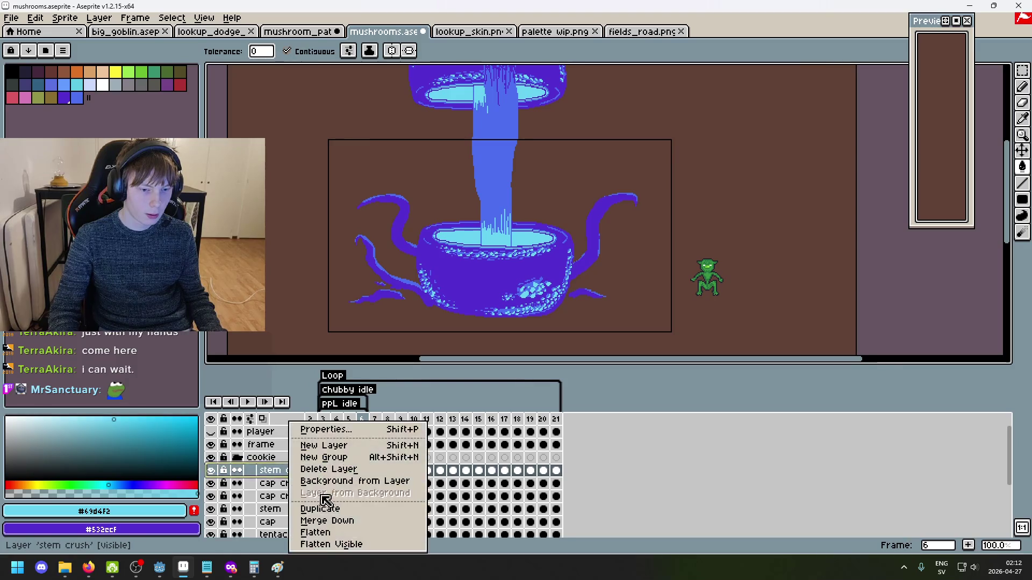
pyautogui.click(339, 525)
pyautogui.doubleClick(285, 471)
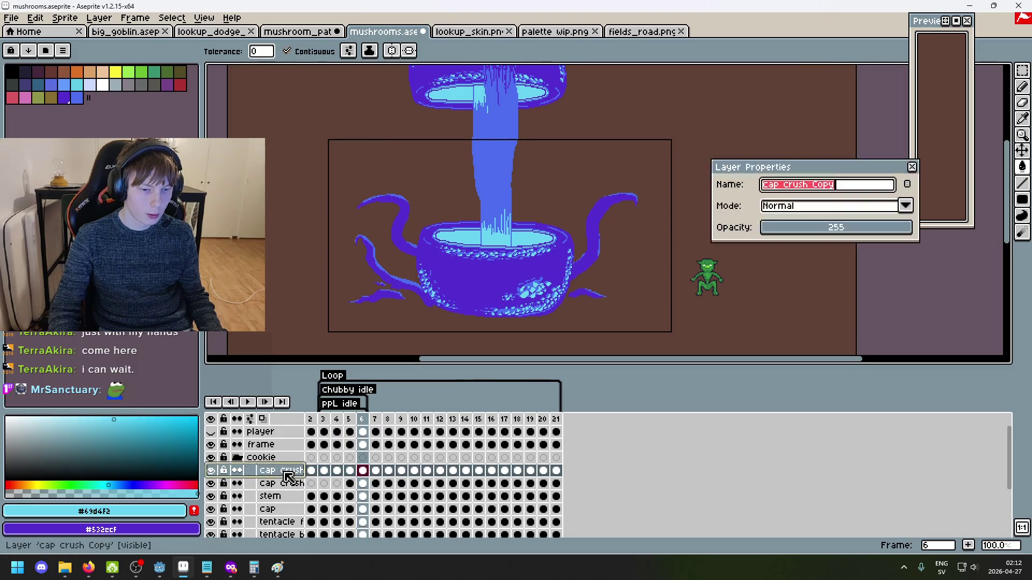
pyautogui.click(911, 167)
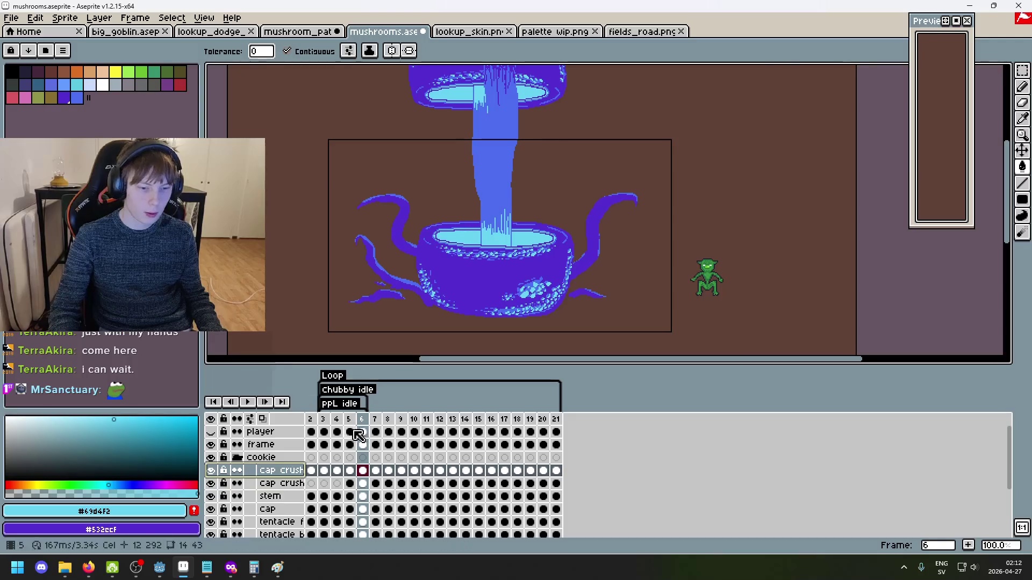
pyautogui.press('Right')
pyautogui.press('Right')
pyautogui.press('Right')
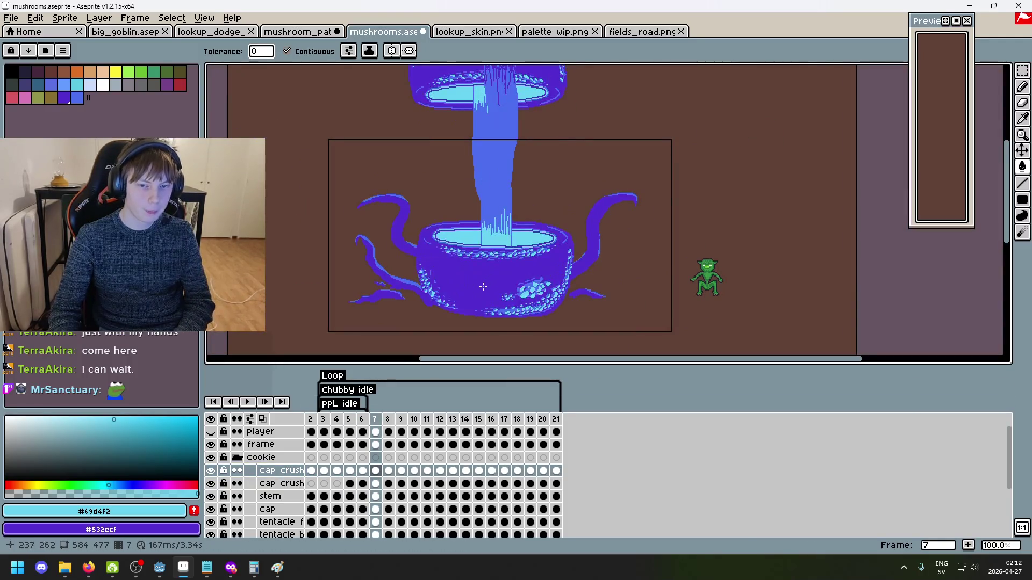
# Flip between frames 9 and 11, then advance frame by frame to frame 15 and undo once
pyautogui.press('Right')
pyautogui.press('Left')
pyautogui.press('Left')
pyautogui.press('Right')
pyautogui.press('Right')
pyautogui.press('Left')
pyautogui.press('Left')
pyautogui.press('Right')
pyautogui.press('Right')
pyautogui.press('Left')
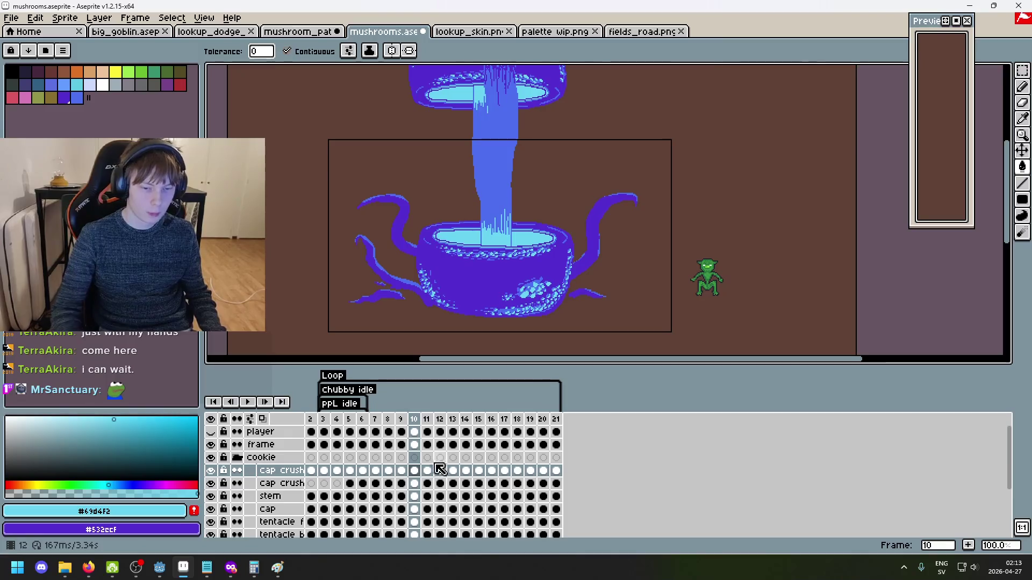
pyautogui.click(427, 471)
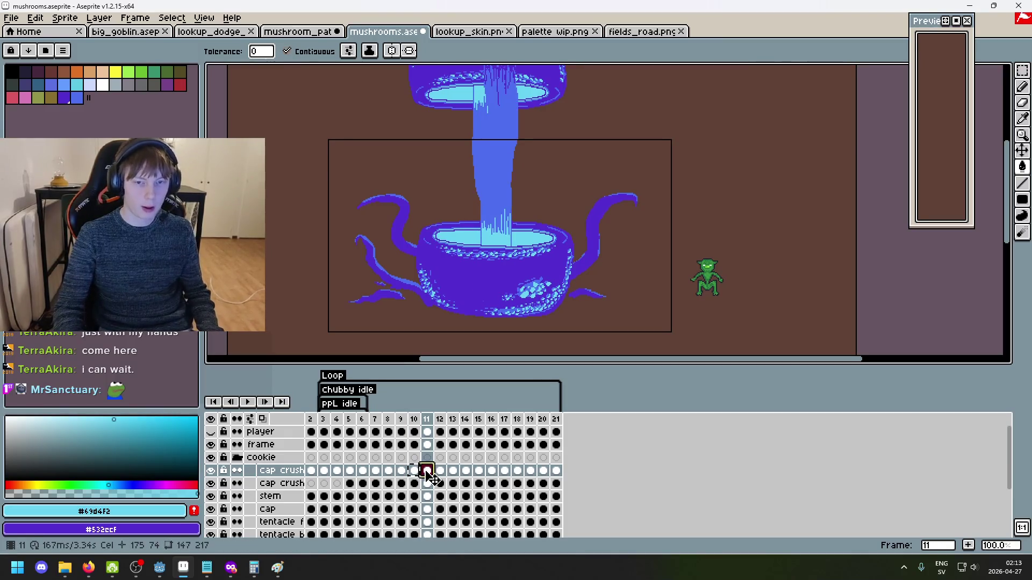
pyautogui.press('Right')
pyautogui.press('Right')
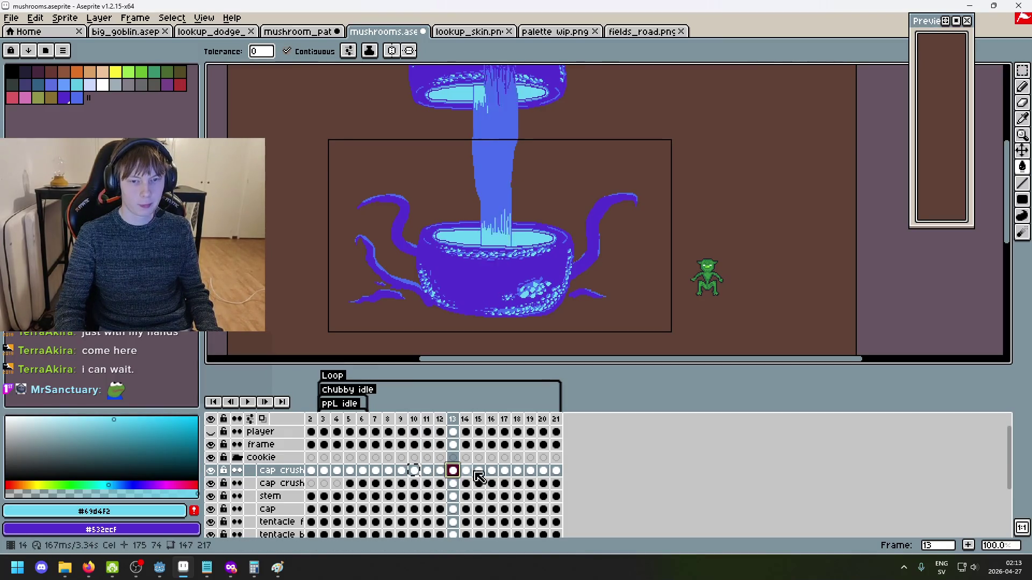
pyautogui.press('Right')
pyautogui.press('Right')
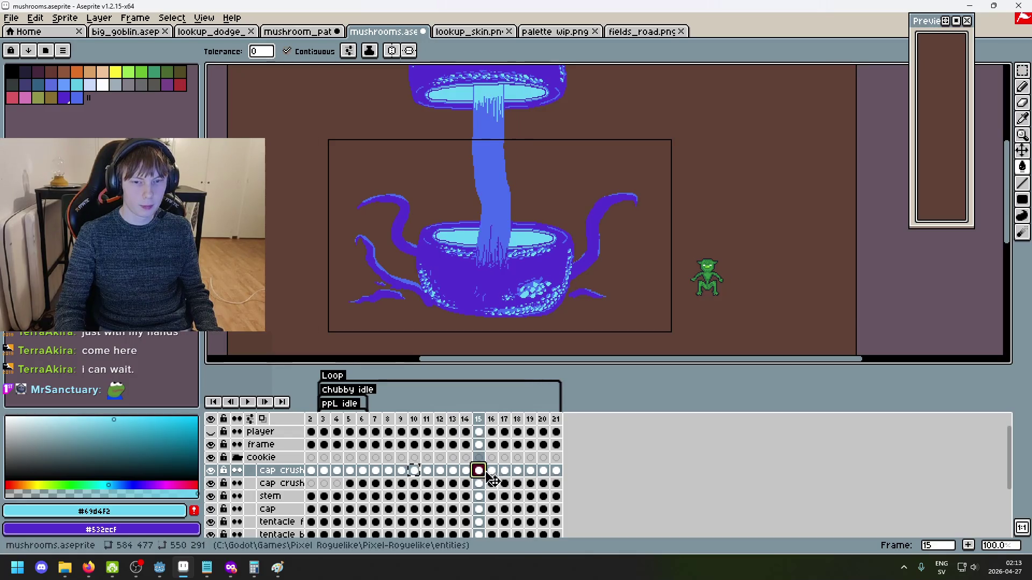
pyautogui.press('Right')
pyautogui.hotkey('ctrl', 'z')
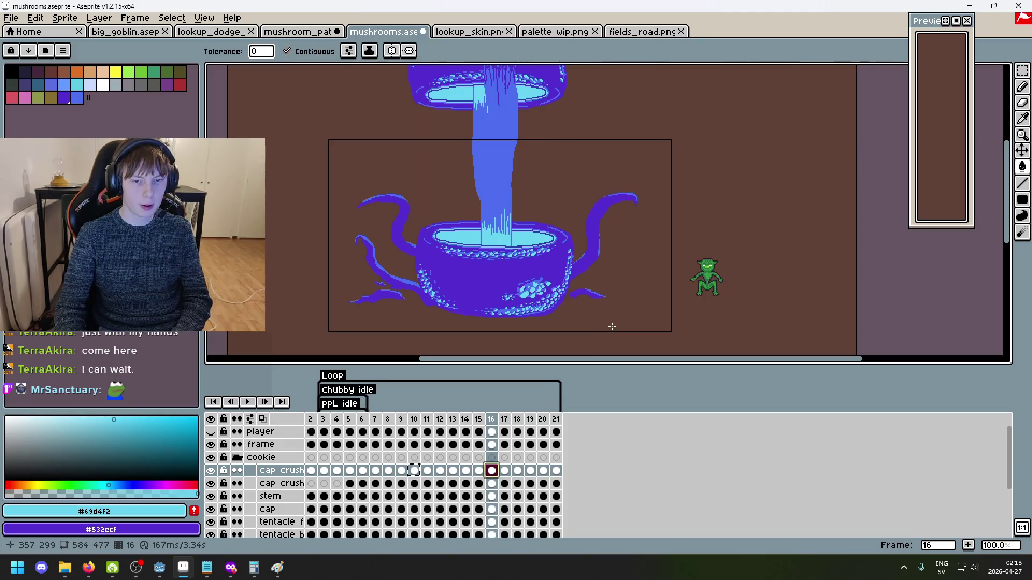
# Clear the selection, bring the bowl and goblin into view, and advance to frame 17
pyautogui.press('m')
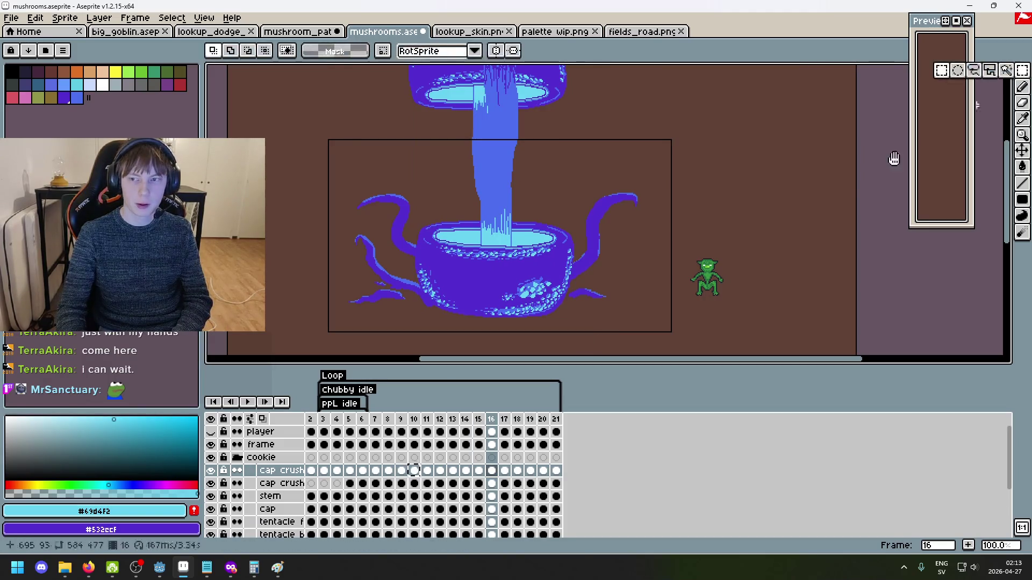
pyautogui.scroll(-1, 713, 314)
pyautogui.hotkey('ctrl', 'shift', 'd')
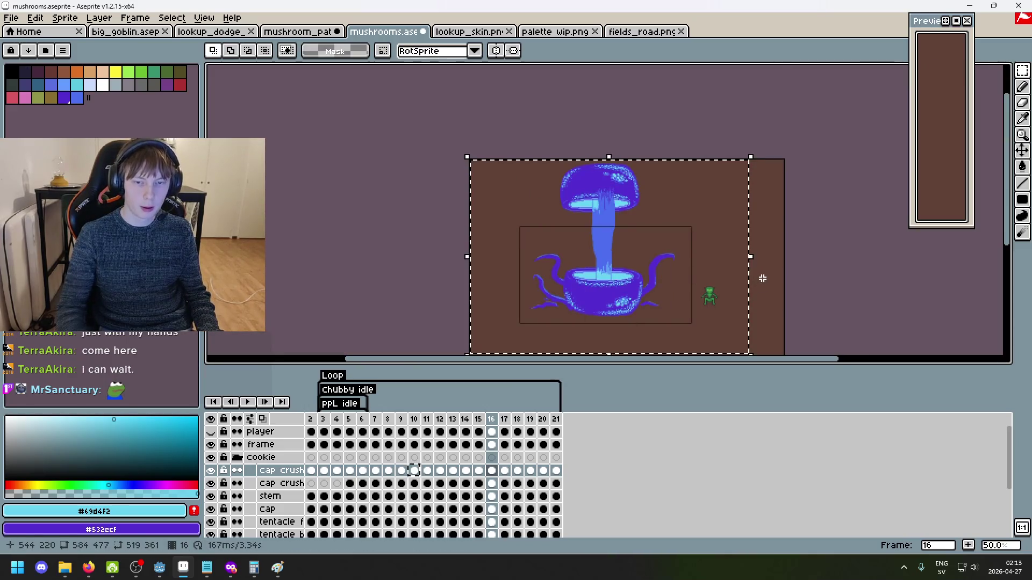
pyautogui.click(794, 275)
pyautogui.scroll(2, 683, 301)
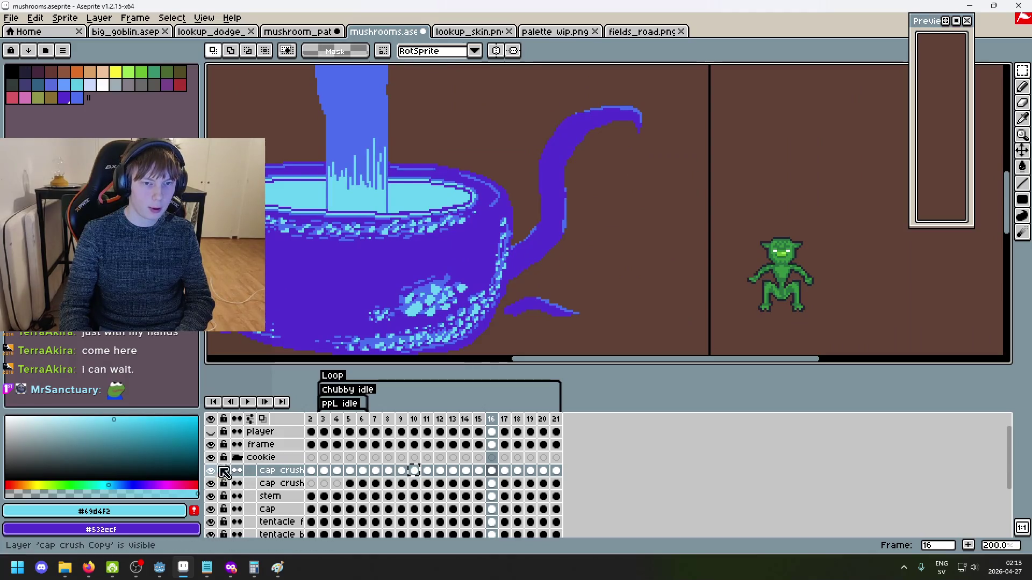
pyautogui.moveTo(484, 313); pyautogui.dragTo(568, 277)
pyautogui.press('Right')
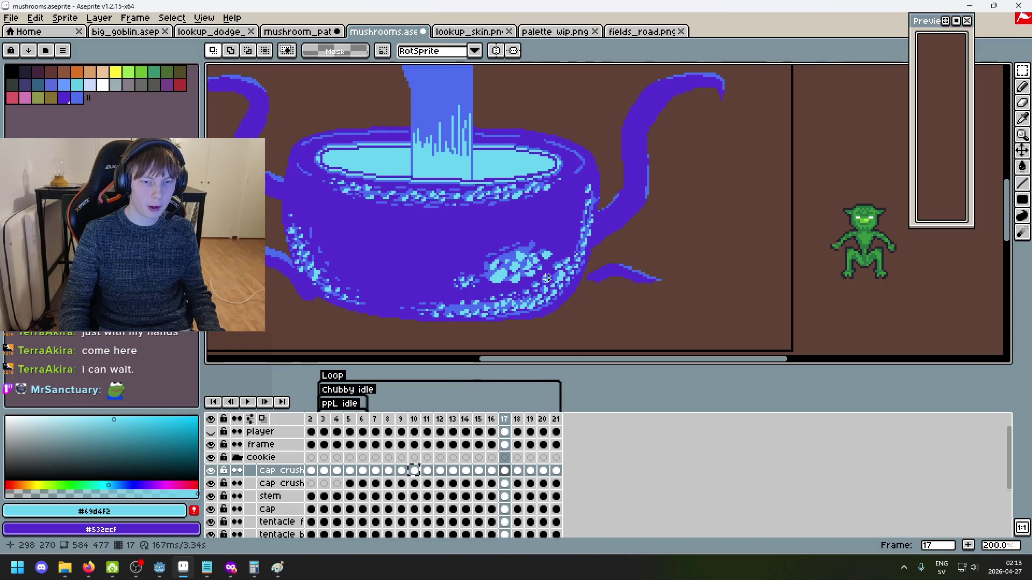
# Lower cap crush Copy's opacity to 39, then compare frames 16 and 17
pyautogui.doubleClick(280, 470)
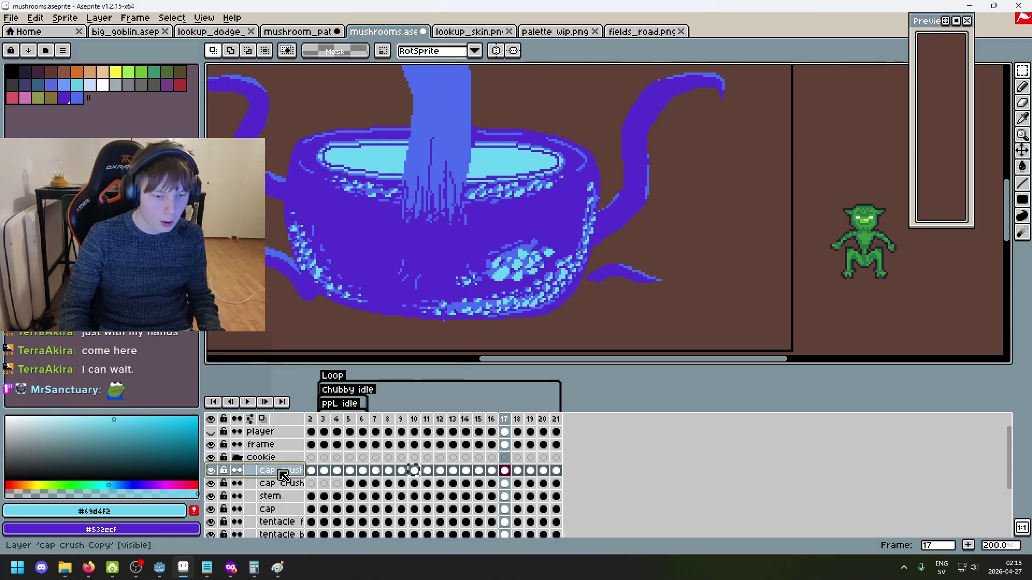
pyautogui.moveTo(794, 228); pyautogui.dragTo(798, 233)
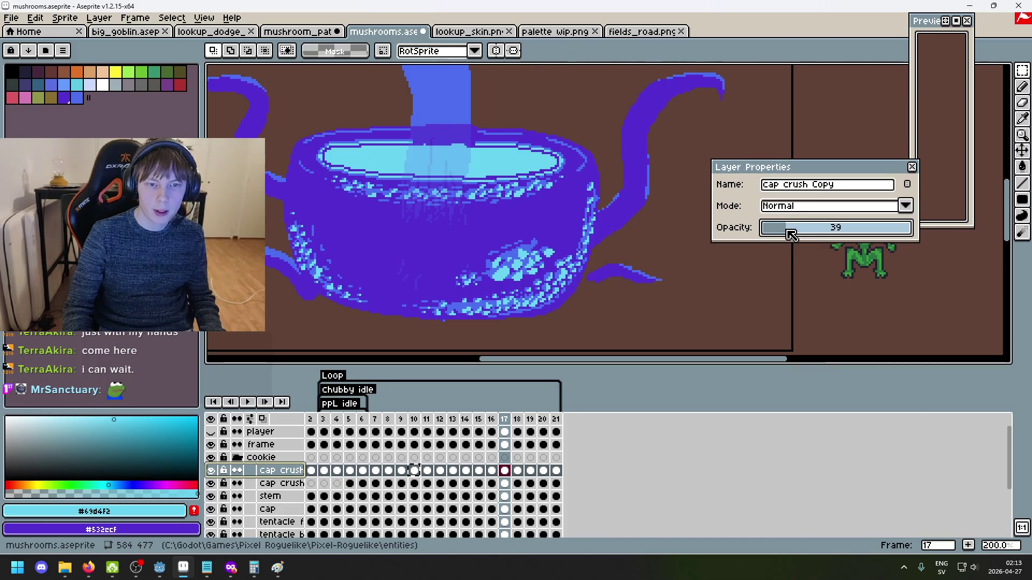
pyautogui.click(913, 168)
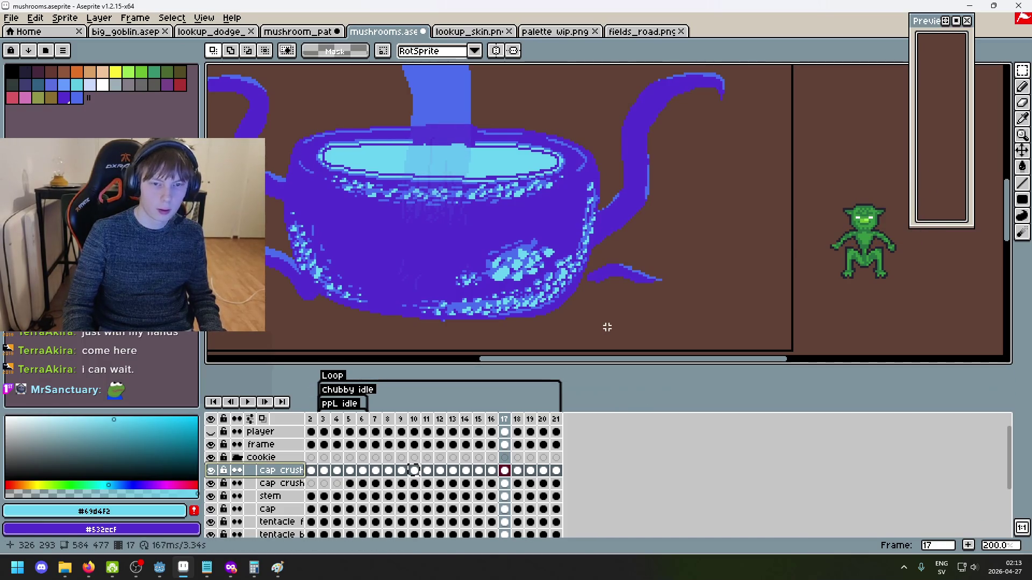
pyautogui.press('Left')
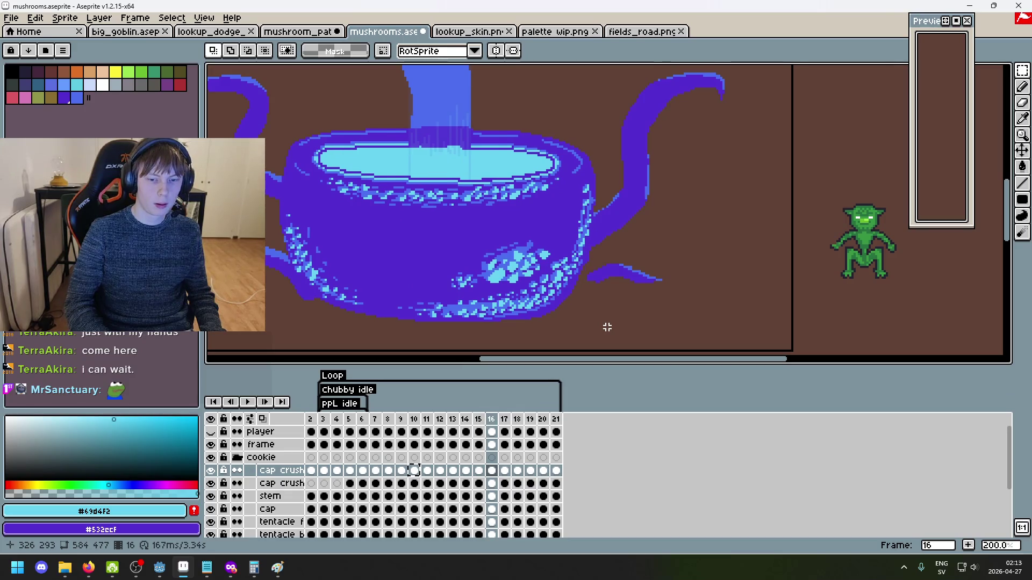
pyautogui.press('Right')
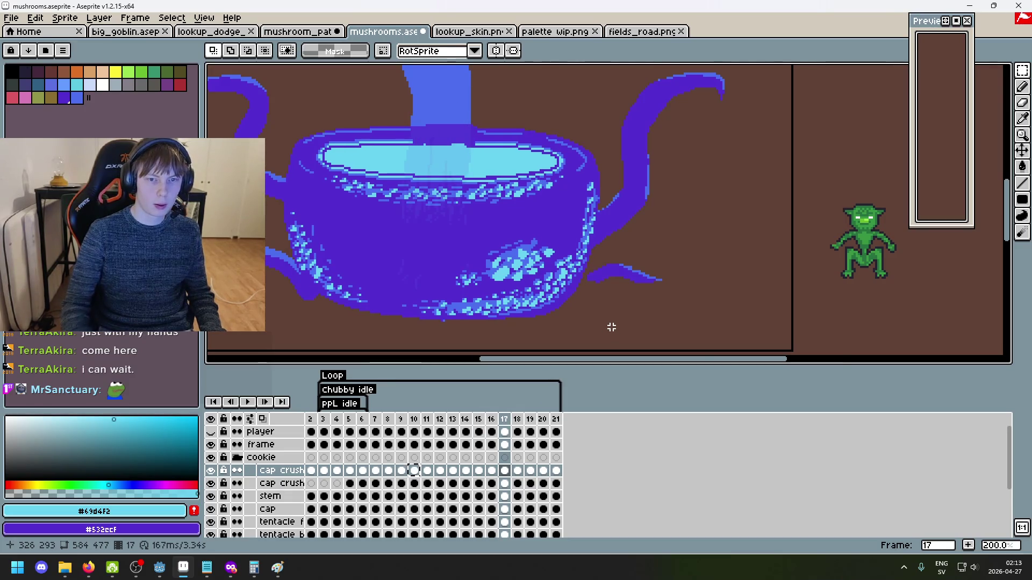
pyautogui.scroll(-3, 611, 328)
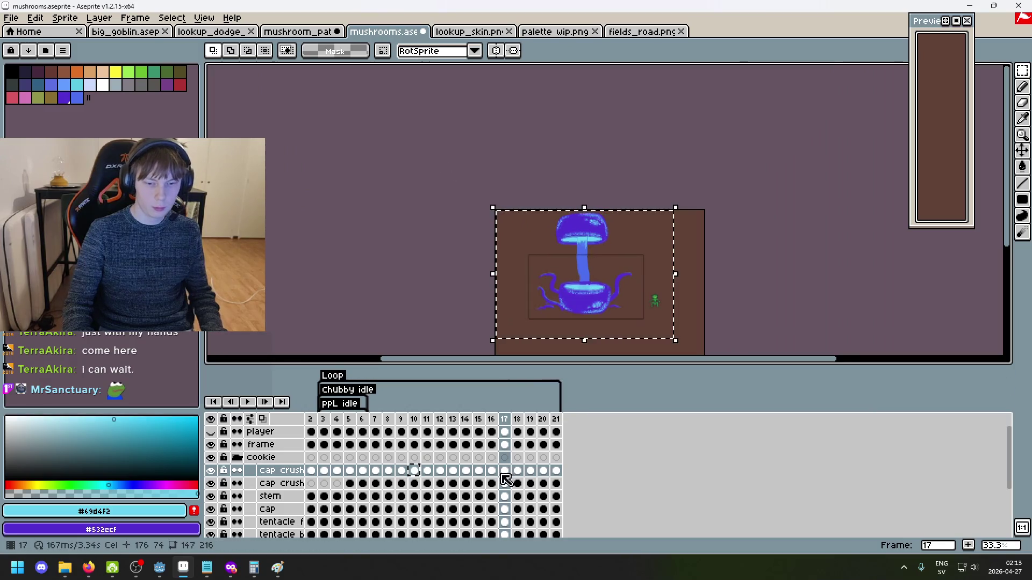
# Deselect, then move the cap crush cel from frame 16 to frame 17
pyautogui.hotkey('ctrl', 'd')
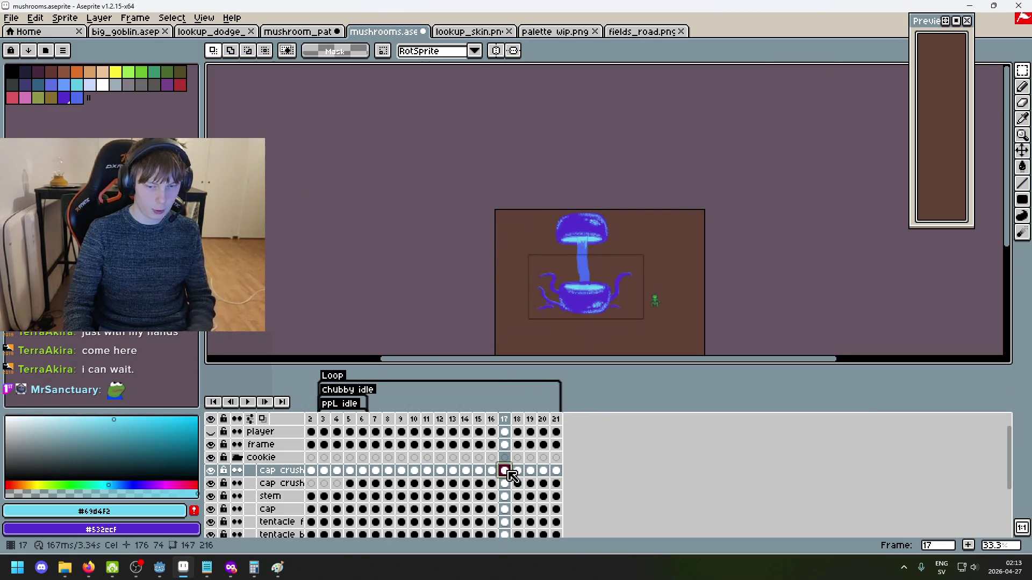
pyautogui.click(517, 470)
pyautogui.moveTo(531, 476)
pyautogui.mouseDown()
pyautogui.moveTo(543, 467)
pyautogui.moveTo(555, 477)
pyautogui.mouseUp()
pyautogui.click(491, 471)
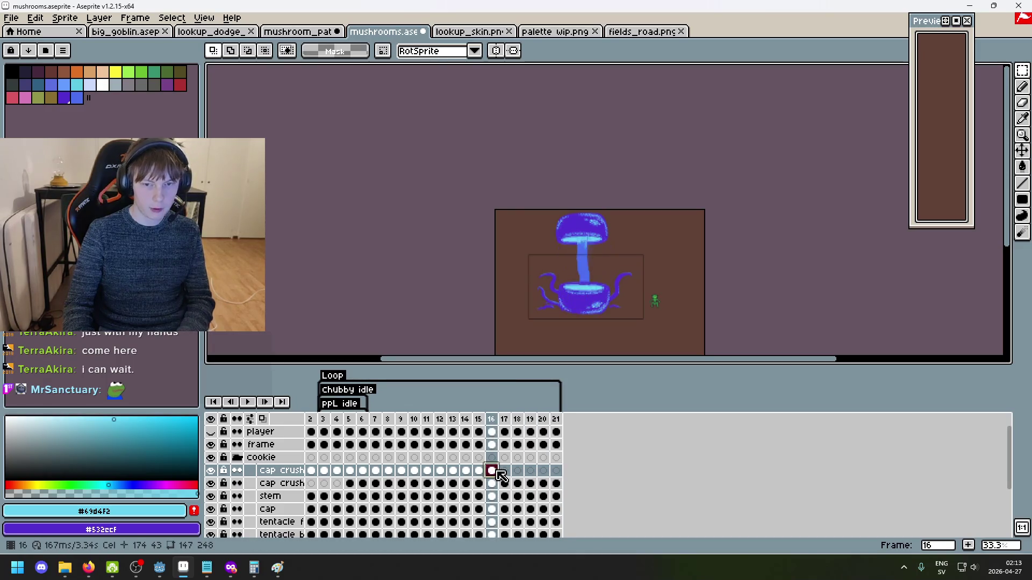
pyautogui.scroll(2, 595, 317)
pyautogui.press('Left')
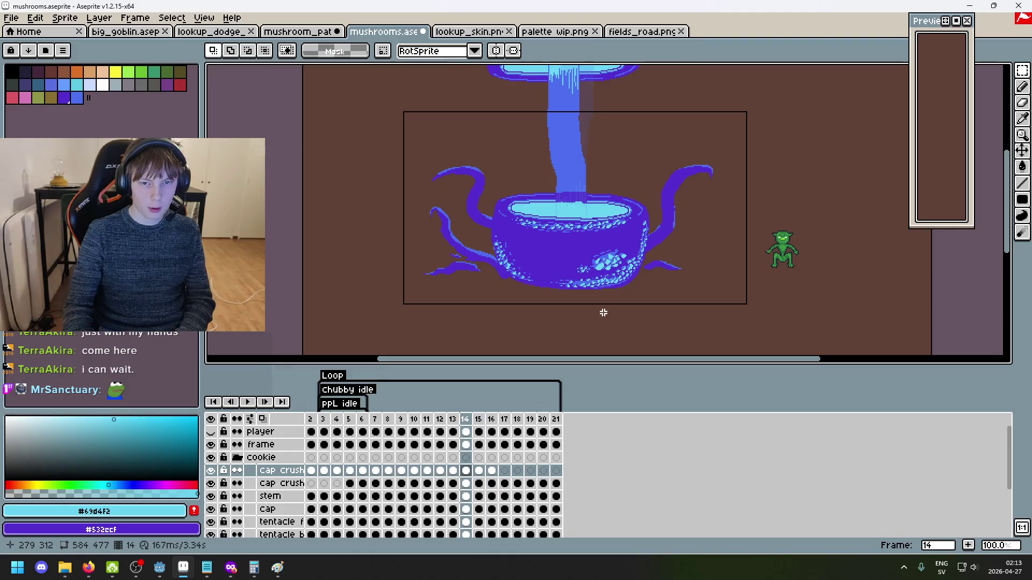
pyautogui.press('Right')
pyautogui.press('Right')
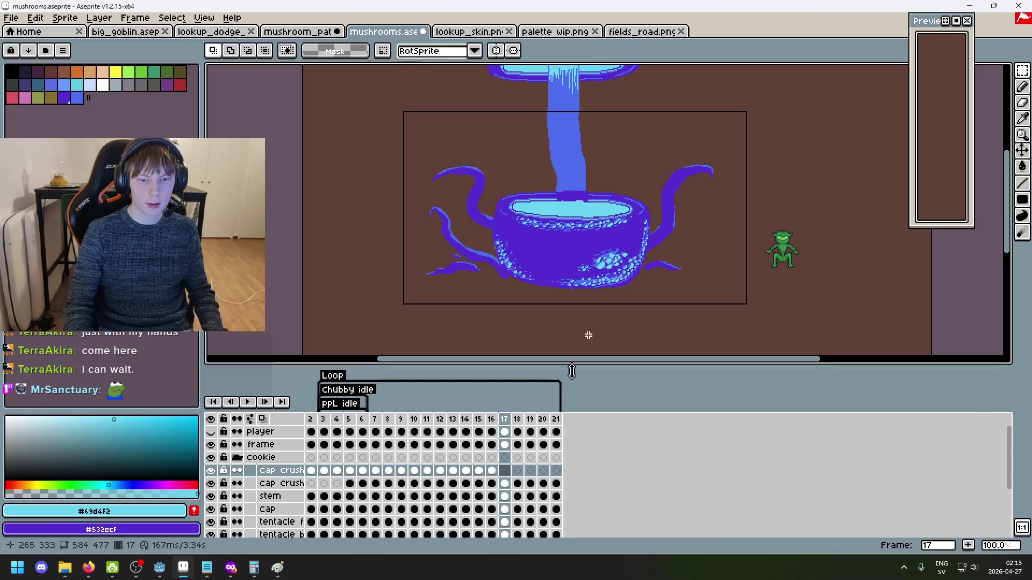
pyautogui.moveTo(493, 473); pyautogui.dragTo(504, 470)
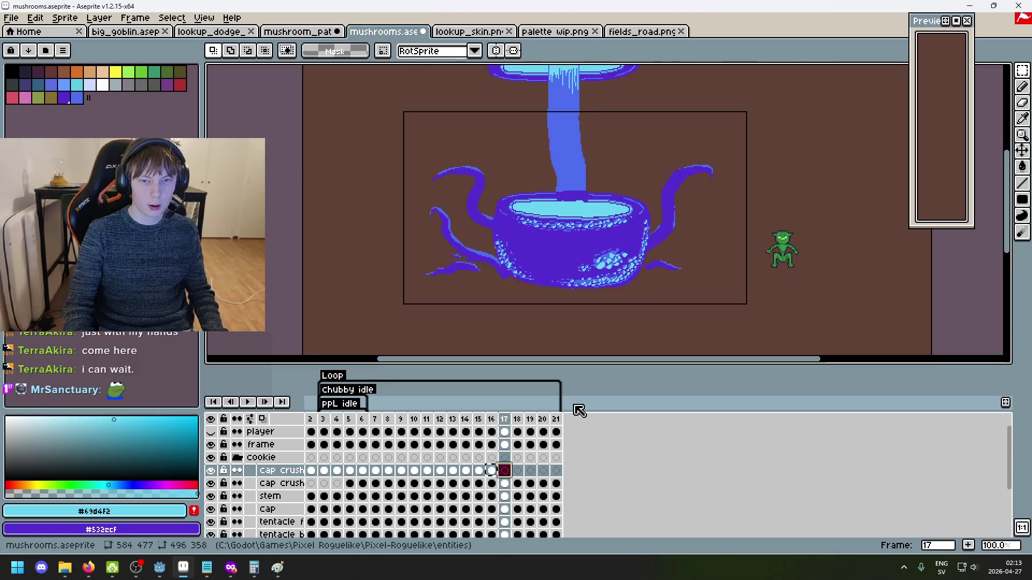
# Marquee-select a region beside the bowl's right side and shift those pixels sideways
pyautogui.moveTo(767, 334); pyautogui.dragTo(668, 242)
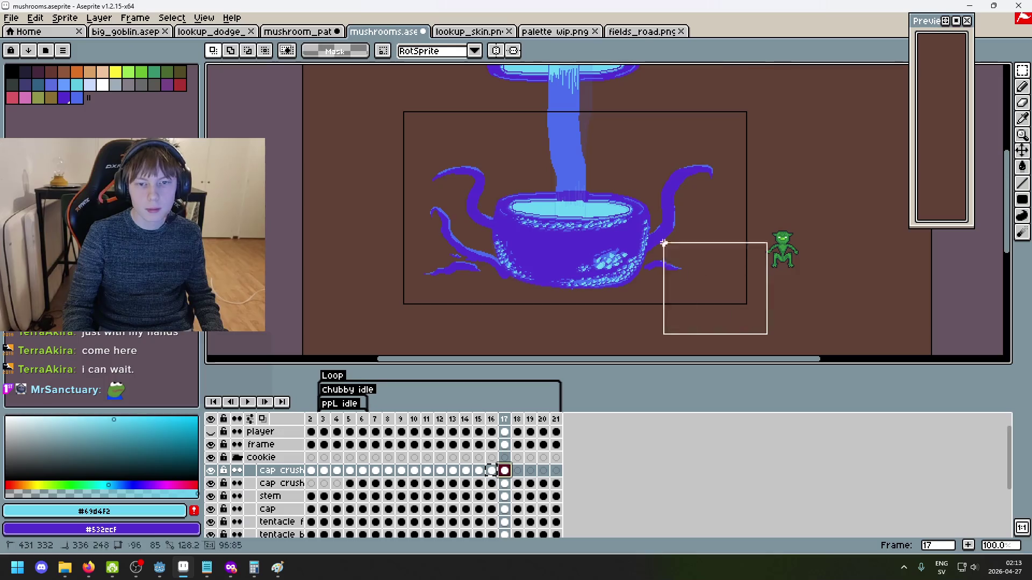
pyautogui.scroll(3, 667, 242)
pyautogui.scroll(1, 766, 147)
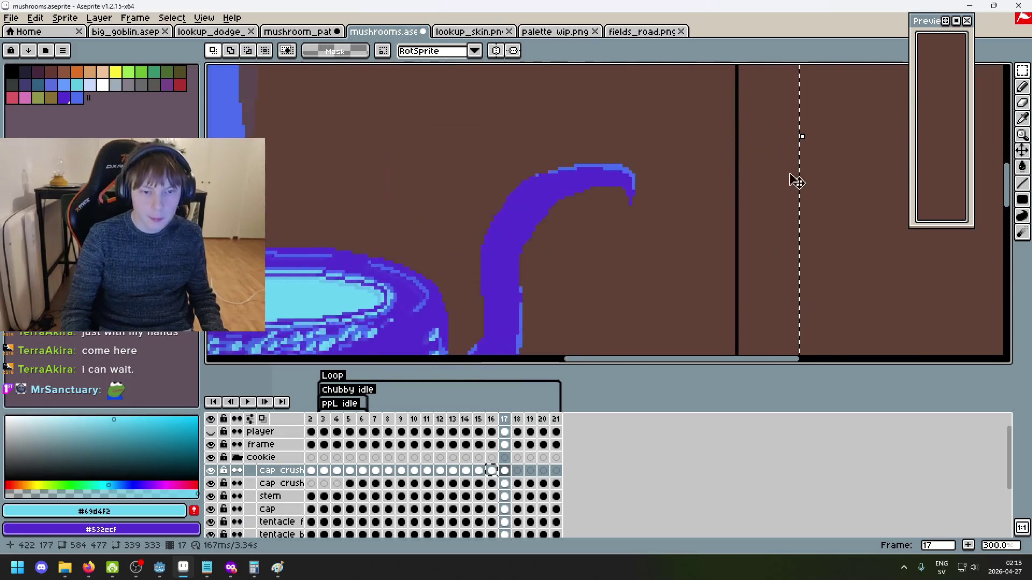
pyautogui.hscroll(-5, 910, 173)
pyautogui.scroll(1, 483, 156)
pyautogui.moveTo(626, 215)
pyautogui.mouseDown()
pyautogui.moveTo(608, 214)
pyautogui.moveTo(675, 209)
pyautogui.moveTo(617, 207)
pyautogui.moveTo(632, 213)
pyautogui.mouseUp()
pyautogui.scroll(-4, 708, 226)
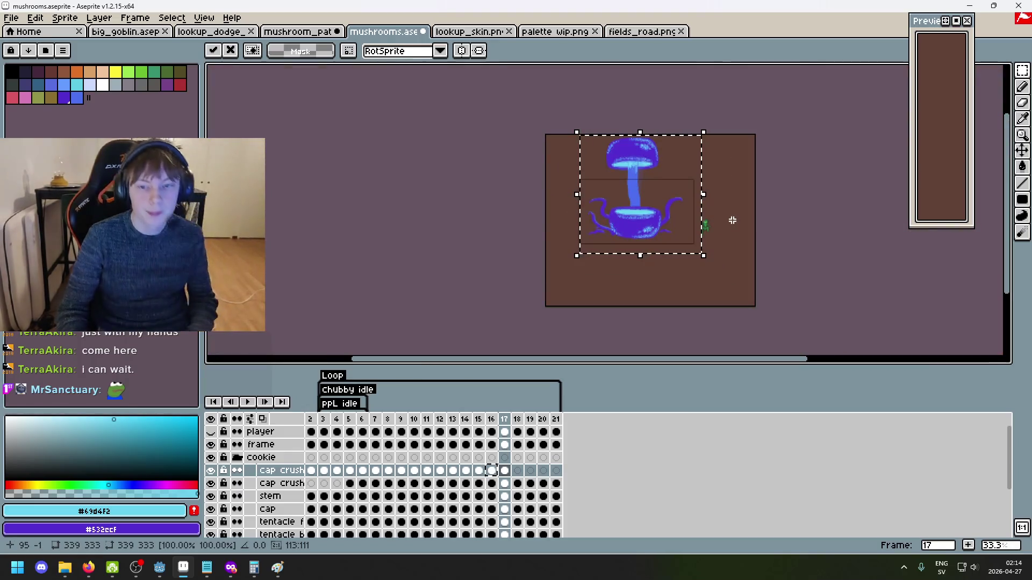
# Commit the previous move and paste a cap crush cel onto frame 18
pyautogui.hotkey('ctrl', 'd')
pyautogui.scroll(2, 663, 218)
pyautogui.press('Right')
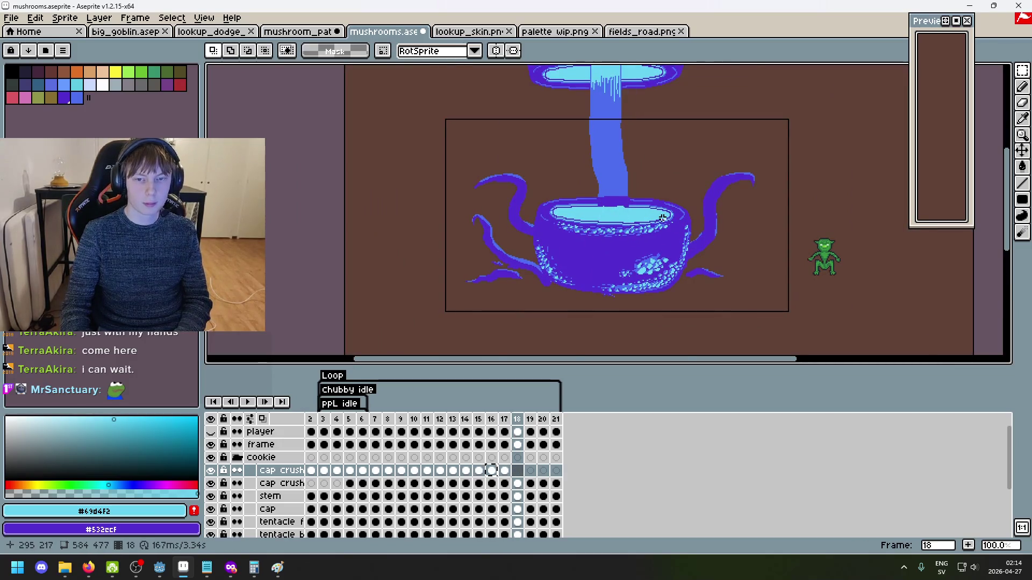
pyautogui.scroll(1, 662, 217)
pyautogui.hotkey('ctrl', 'v')
pyautogui.press('Return')
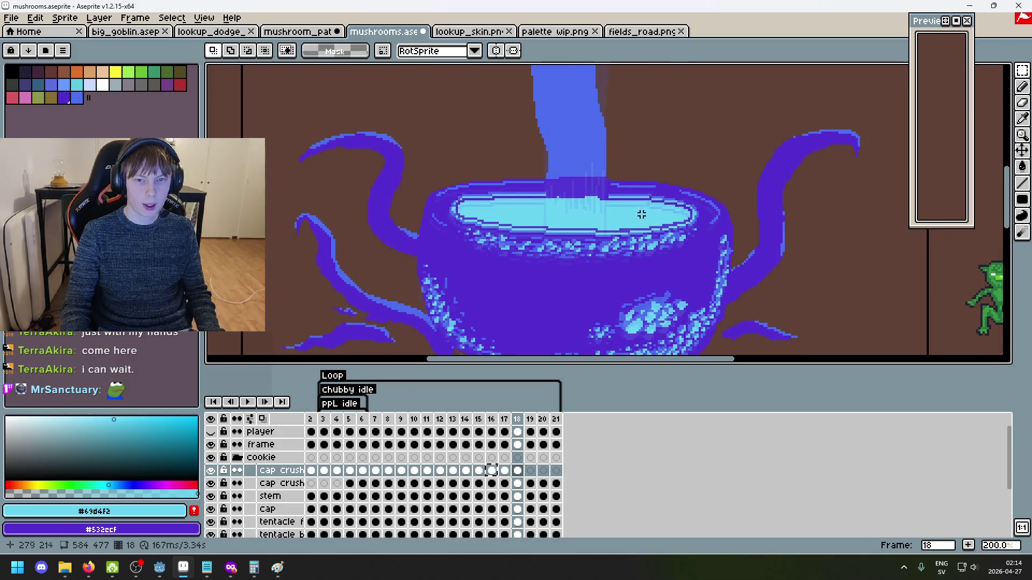
# Raise frame 18's cap crush pixels by 2 pixels and commit the move
pyautogui.scroll(-2, 613, 218)
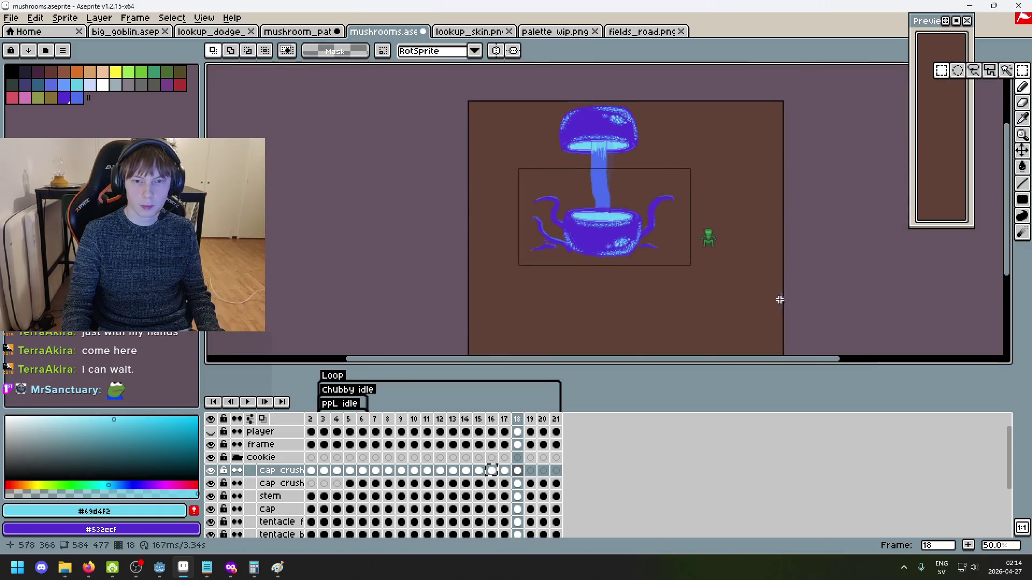
pyautogui.moveTo(769, 304); pyautogui.dragTo(446, 126)
pyautogui.scroll(2, 774, 269)
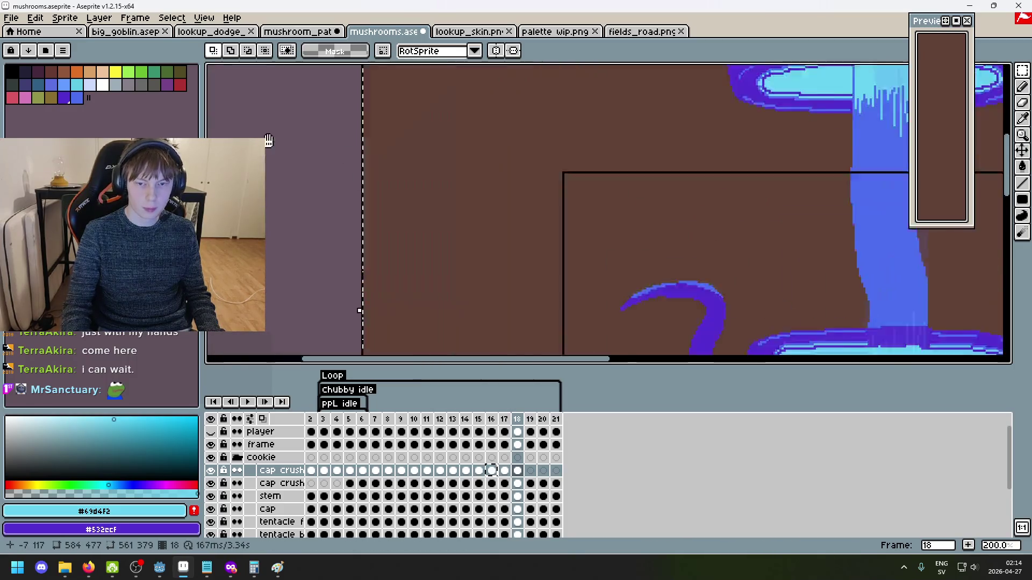
pyautogui.hscroll(-3, 610, 244)
pyautogui.scroll(-1, 610, 244)
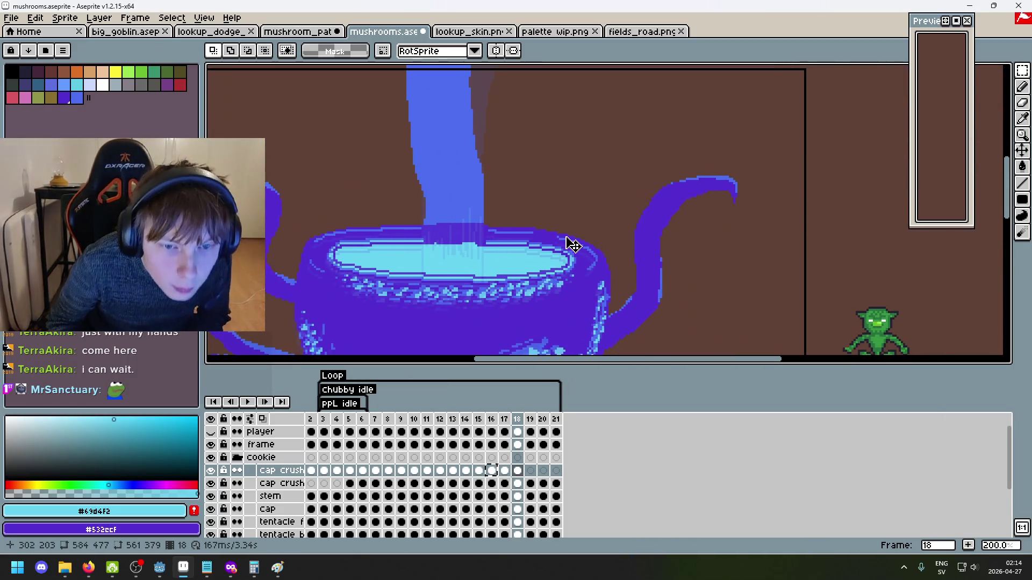
pyautogui.click(572, 244)
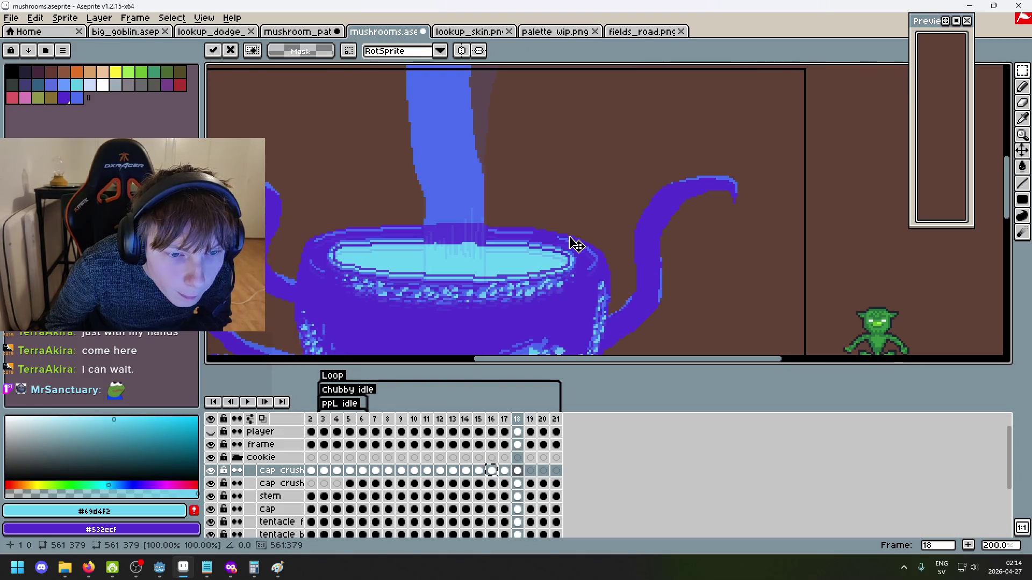
pyautogui.moveTo(573, 245); pyautogui.dragTo(572, 240)
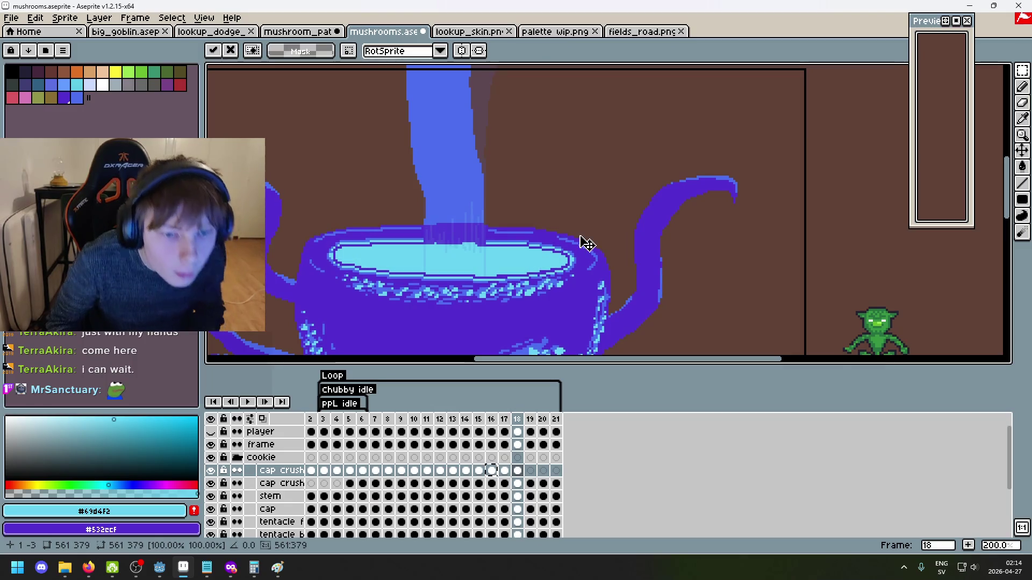
pyautogui.press('Return')
# Turn on onion skin and shift frame 19's cap crush pixels up and left
pyautogui.press('Right')
pyautogui.press('Left')
pyautogui.press('Right')
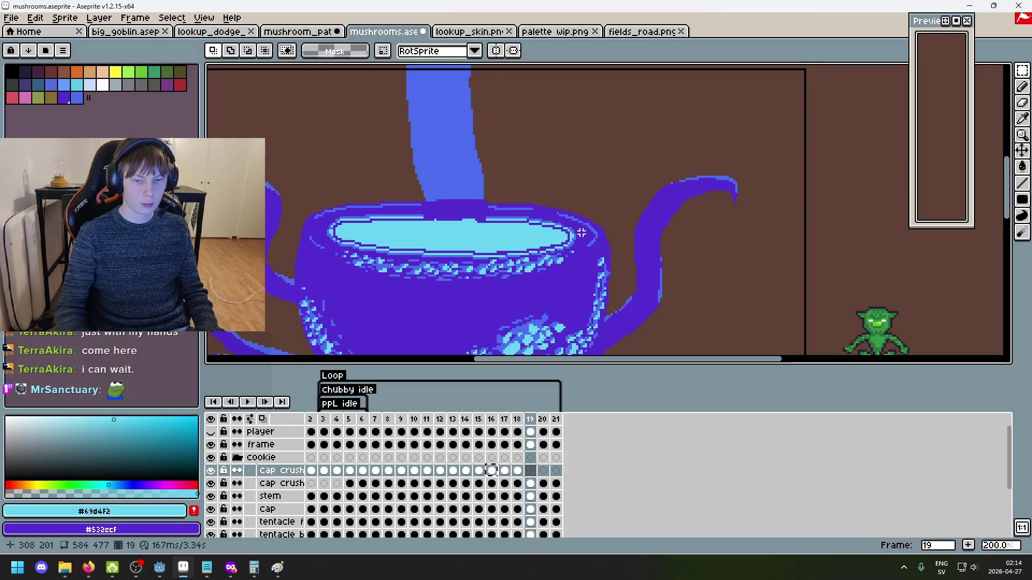
pyautogui.press('F3')
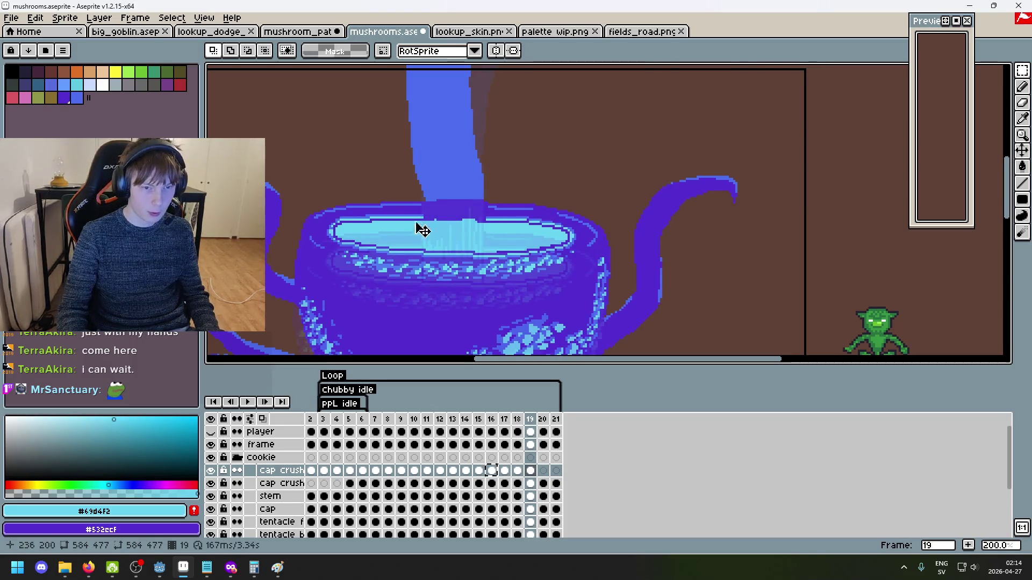
pyautogui.scroll(1, 422, 229)
pyautogui.moveTo(417, 239)
pyautogui.mouseDown()
pyautogui.moveTo(405, 249)
pyautogui.moveTo(400, 194)
pyautogui.moveTo(419, 197)
pyautogui.mouseUp()
pyautogui.click(548, 431)
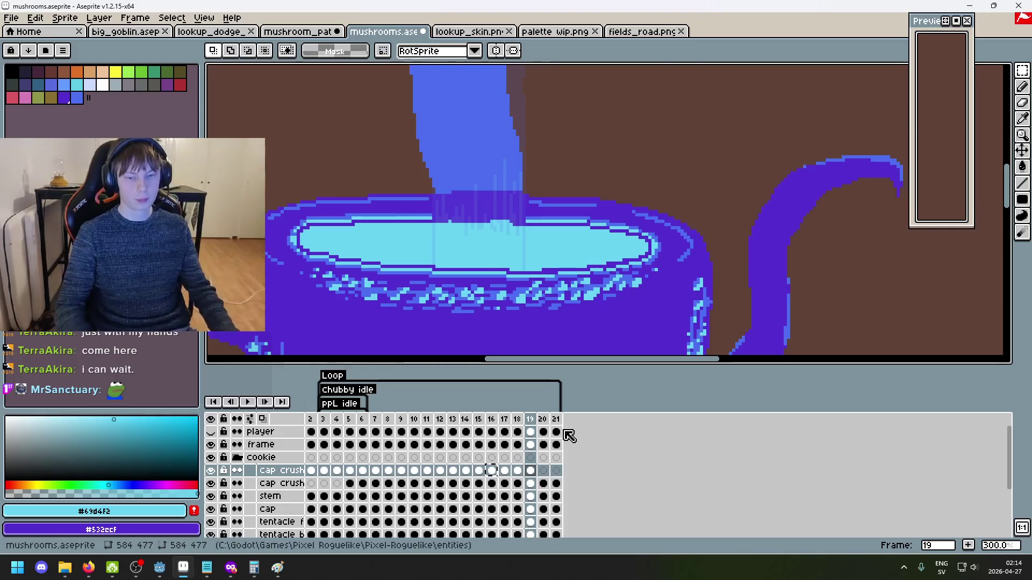
# Lift the cap crush pixels on frame 20, then raise frame 21's cap well above the bowl
pyautogui.scroll(-1, 547, 247)
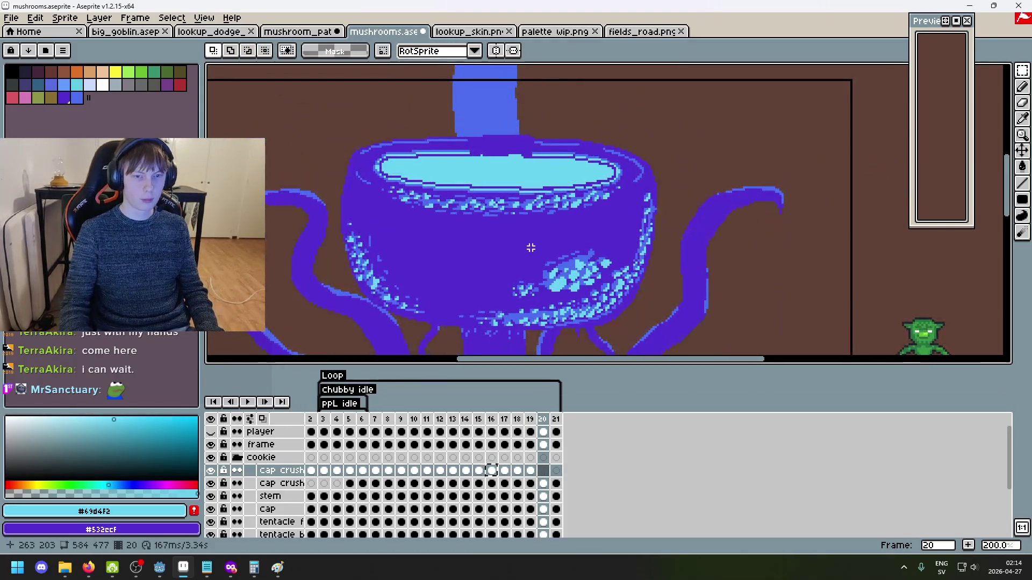
pyautogui.moveTo(473, 212)
pyautogui.mouseDown()
pyautogui.moveTo(466, 144)
pyautogui.moveTo(474, 159)
pyautogui.mouseUp()
pyautogui.press('Return')
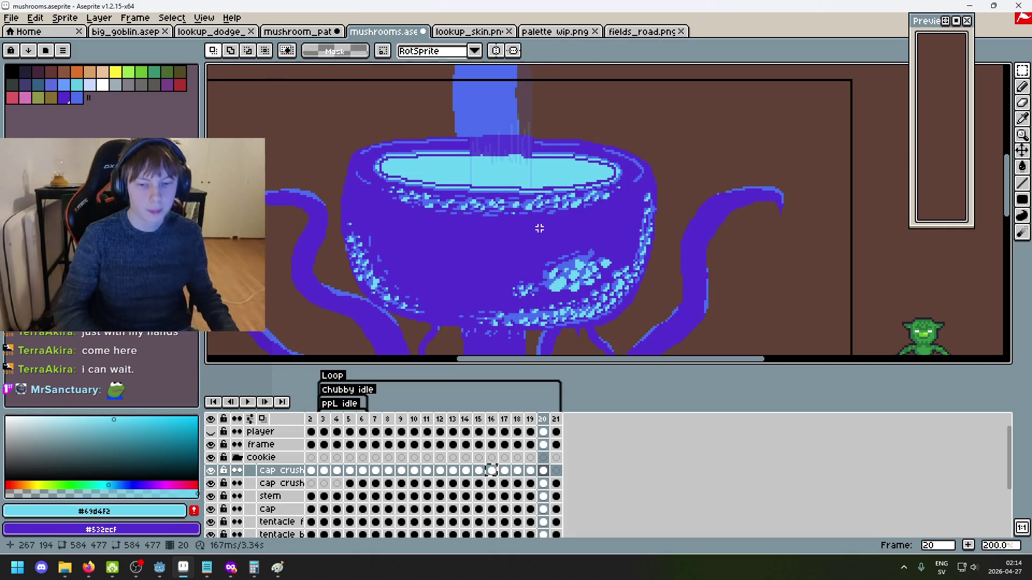
pyautogui.press('Right')
pyautogui.scroll(-1, 559, 196)
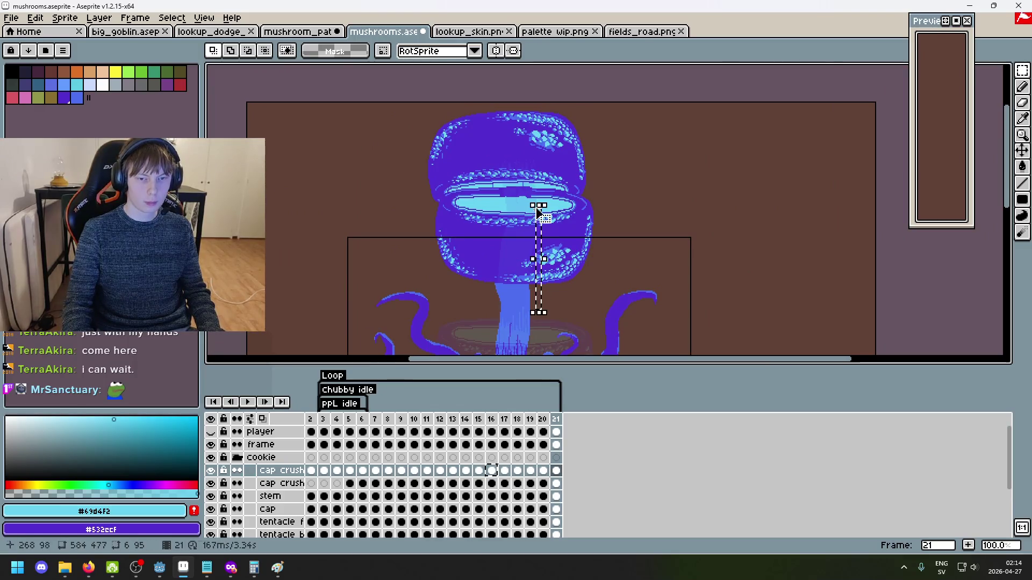
pyautogui.moveTo(586, 320)
pyautogui.mouseDown()
pyautogui.moveTo(587, 177)
pyautogui.moveTo(617, 260)
pyautogui.moveTo(721, 104)
pyautogui.moveTo(582, 195)
pyautogui.moveTo(571, 170)
pyautogui.mouseUp()
pyautogui.scroll(1, 618, 260)
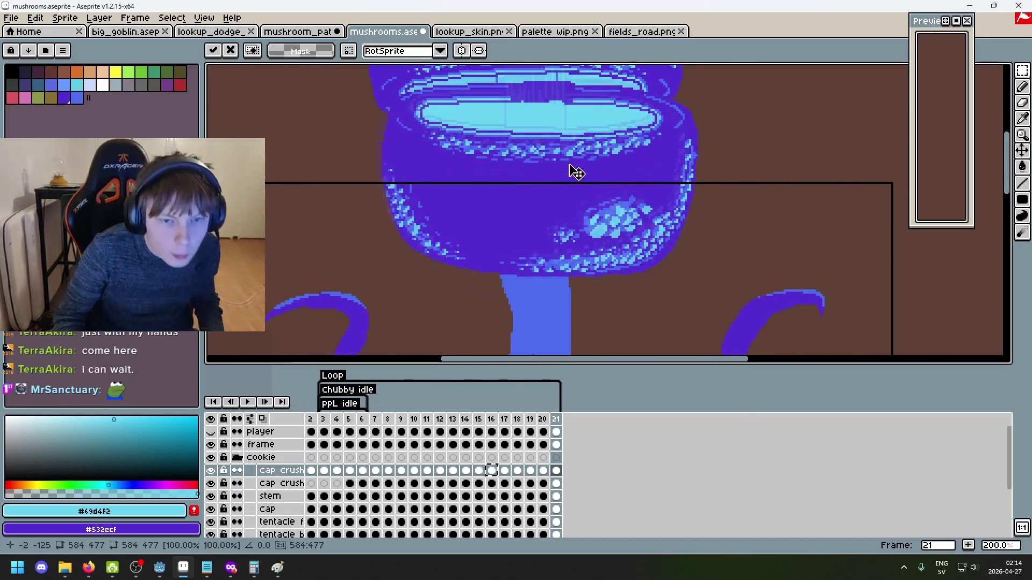
pyautogui.scroll(1, 571, 170)
pyautogui.moveTo(426, 174); pyautogui.dragTo(426, 186)
pyautogui.scroll(-4, 580, 224)
pyautogui.press('Return')
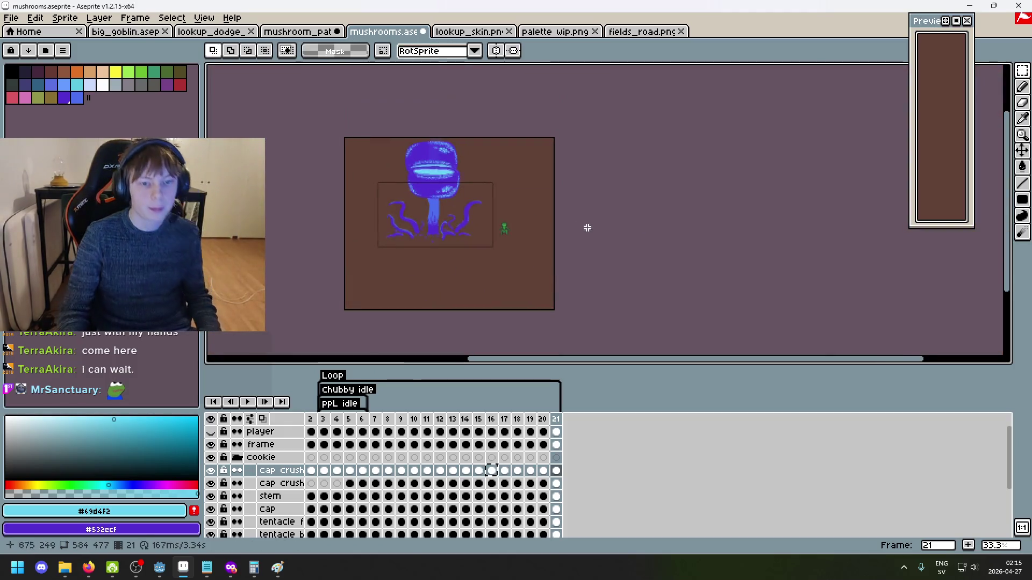
# Step through the frames to check the motion, ending on frame 6
pyautogui.press('Right')
pyautogui.press('Right')
pyautogui.press('Right')
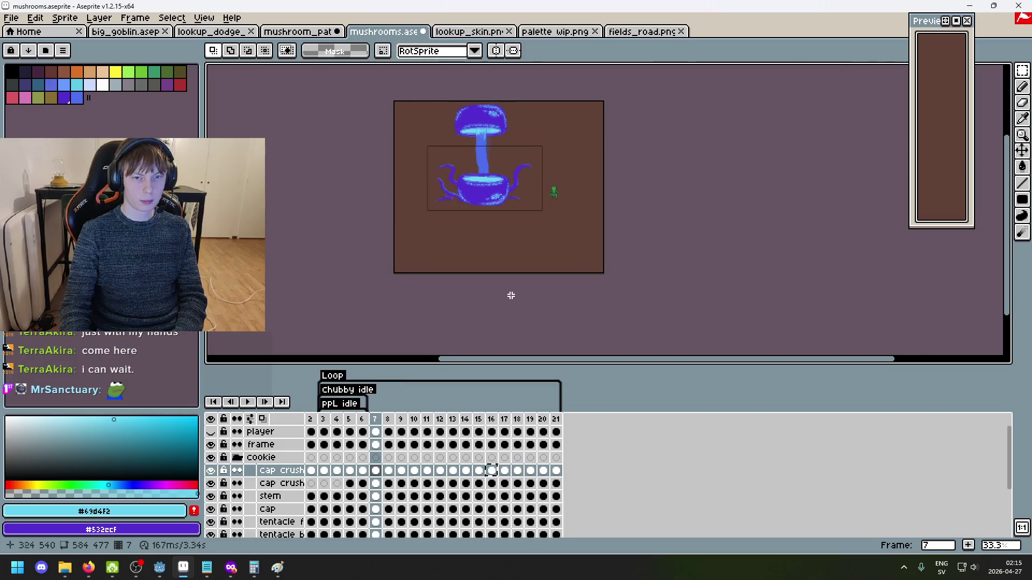
pyautogui.scroll(2, 511, 296)
pyautogui.press('Left')
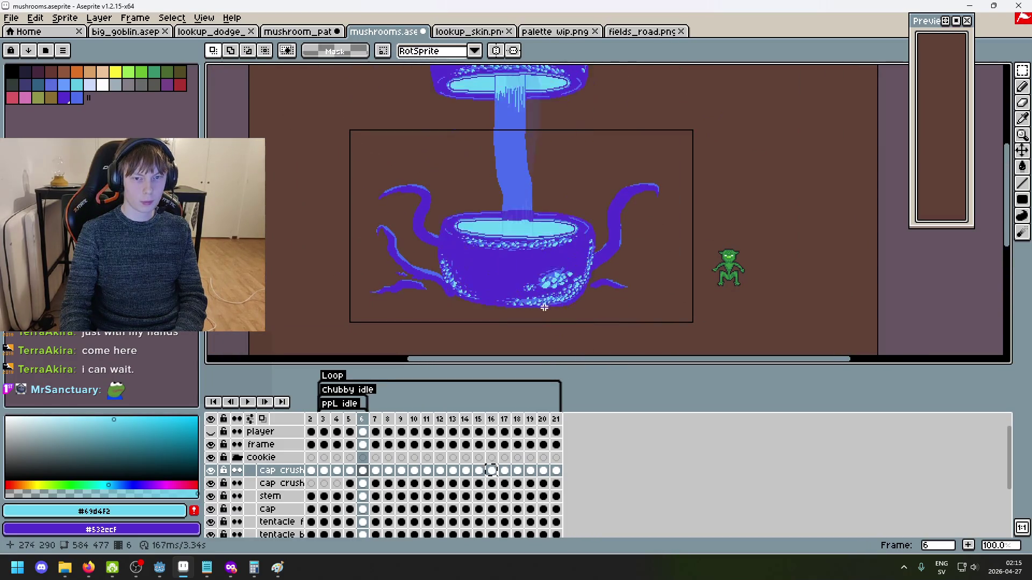
# Open and close the cap crush layer's properties unchanged, then step to frame 19
pyautogui.doubleClick(281, 470)
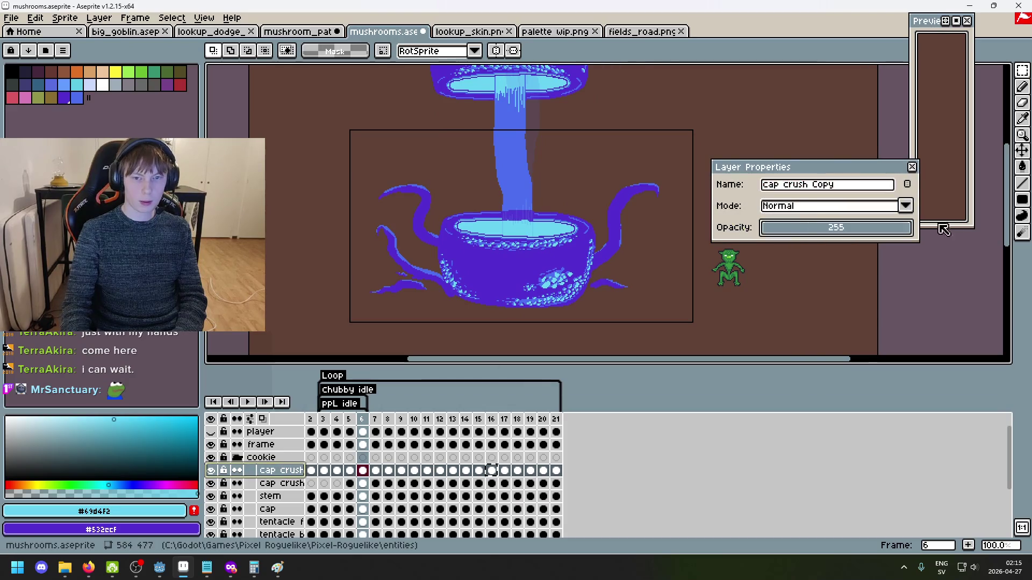
pyautogui.click(912, 171)
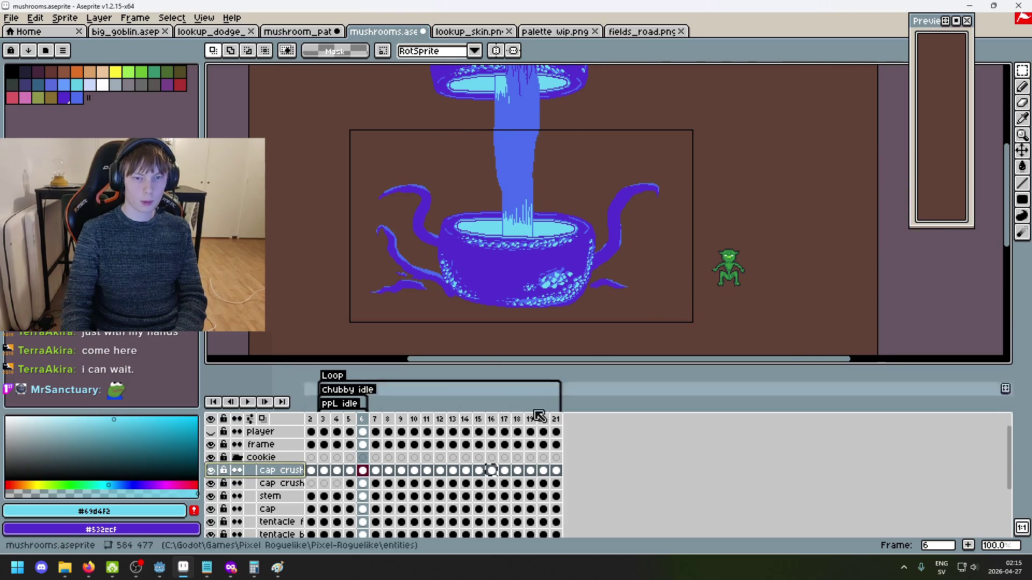
pyautogui.press('Right')
pyautogui.press('Right')
pyautogui.press('Right')
pyautogui.press('Right')
pyautogui.press('Right')
pyautogui.press('Right')
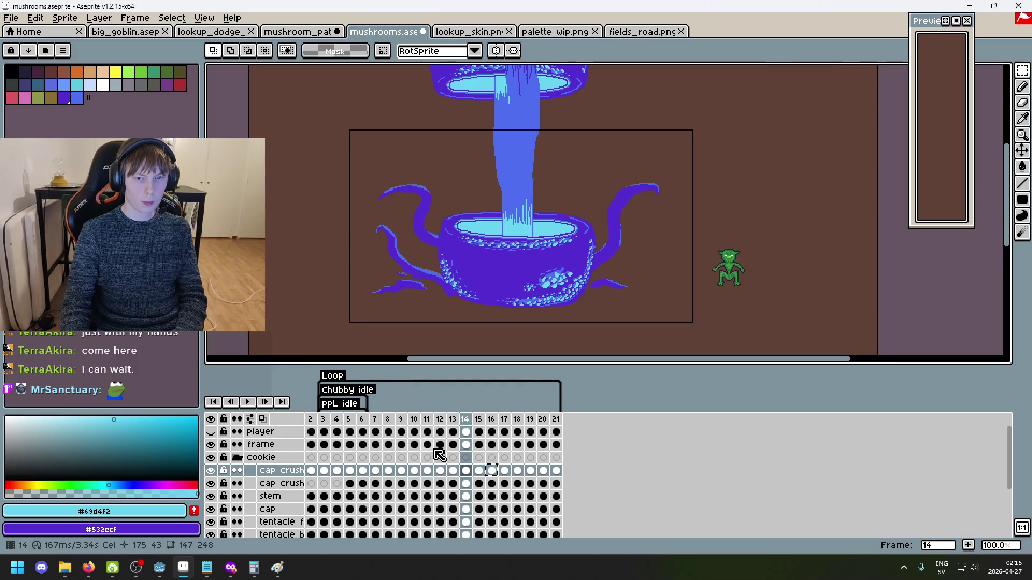
pyautogui.press('Right')
pyautogui.press('Right')
pyautogui.press('Right')
# Enlarge the canvas area, centre the mushroom and tentacles, and play the animation
pyautogui.moveTo(531, 277); pyautogui.dragTo(569, 230)
pyautogui.scroll(1, 553, 293)
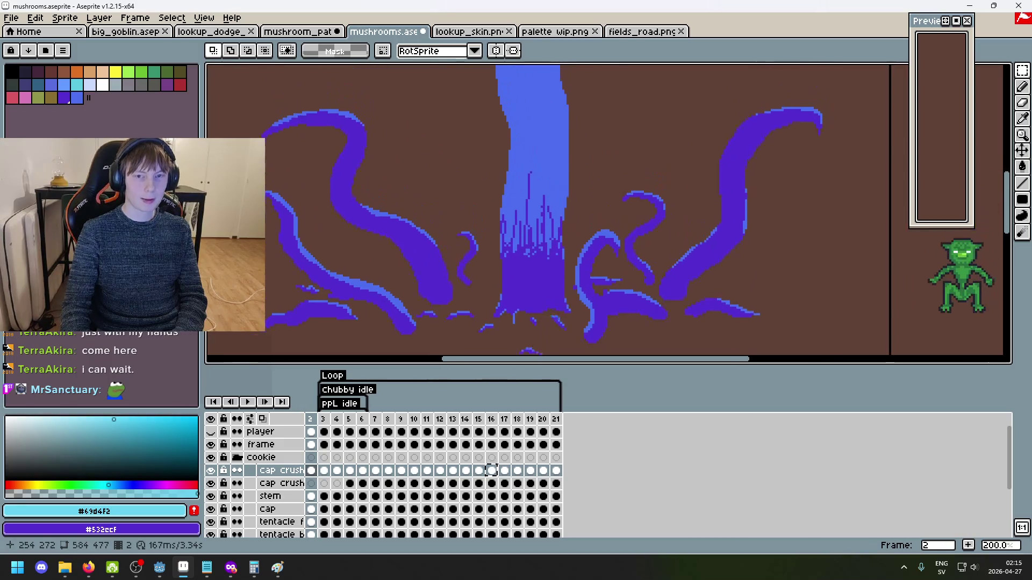
pyautogui.scroll(-1, 558, 270)
pyautogui.moveTo(558, 270)
pyautogui.mouseDown()
pyautogui.moveTo(610, 163)
pyautogui.moveTo(622, 103)
pyautogui.moveTo(612, 157)
pyautogui.mouseUp()
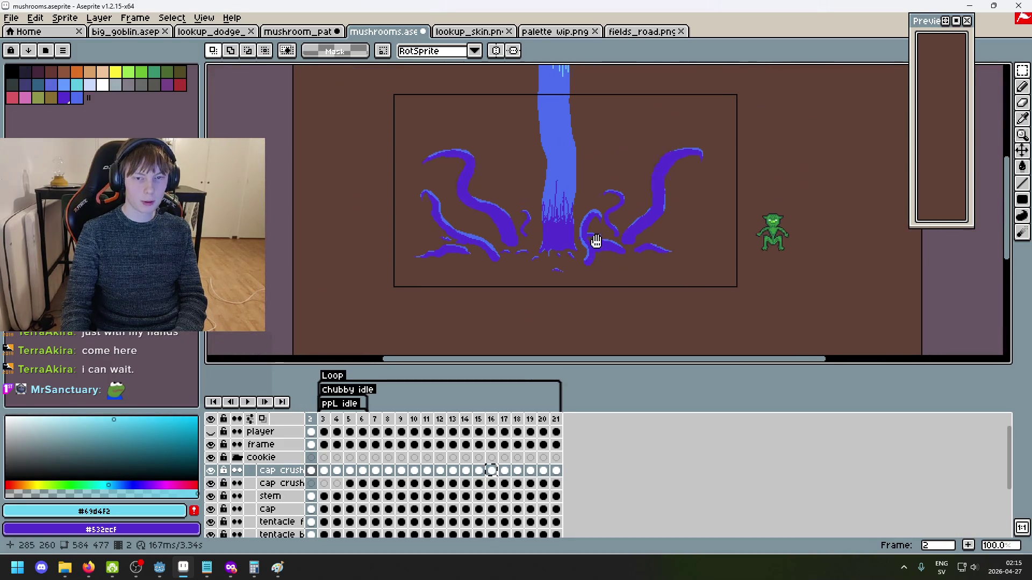
pyautogui.moveTo(566, 366); pyautogui.dragTo(569, 443)
pyautogui.scroll(1, 574, 249)
pyautogui.moveTo(574, 249)
pyautogui.mouseDown()
pyautogui.moveTo(610, 350)
pyautogui.moveTo(587, 380)
pyautogui.moveTo(583, 361)
pyautogui.mouseUp()
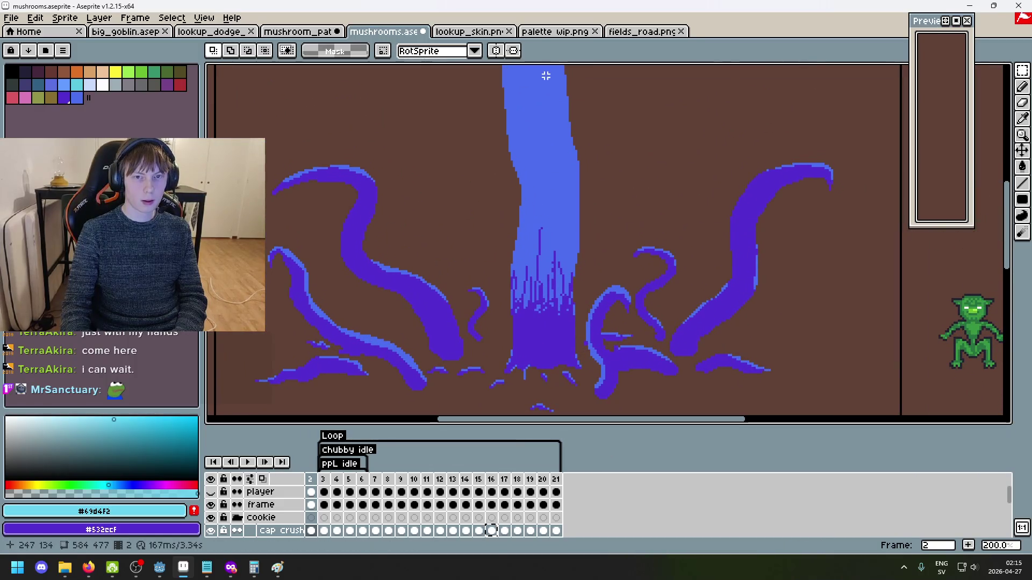
pyautogui.moveTo(564, 436); pyautogui.dragTo(564, 479)
pyautogui.moveTo(554, 364); pyautogui.dragTo(558, 371)
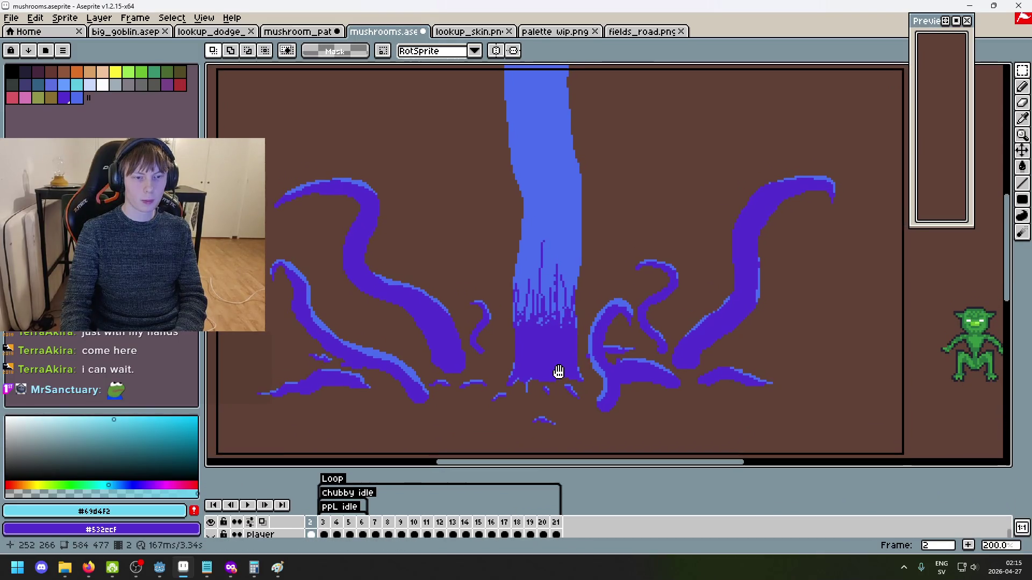
pyautogui.click(247, 505)
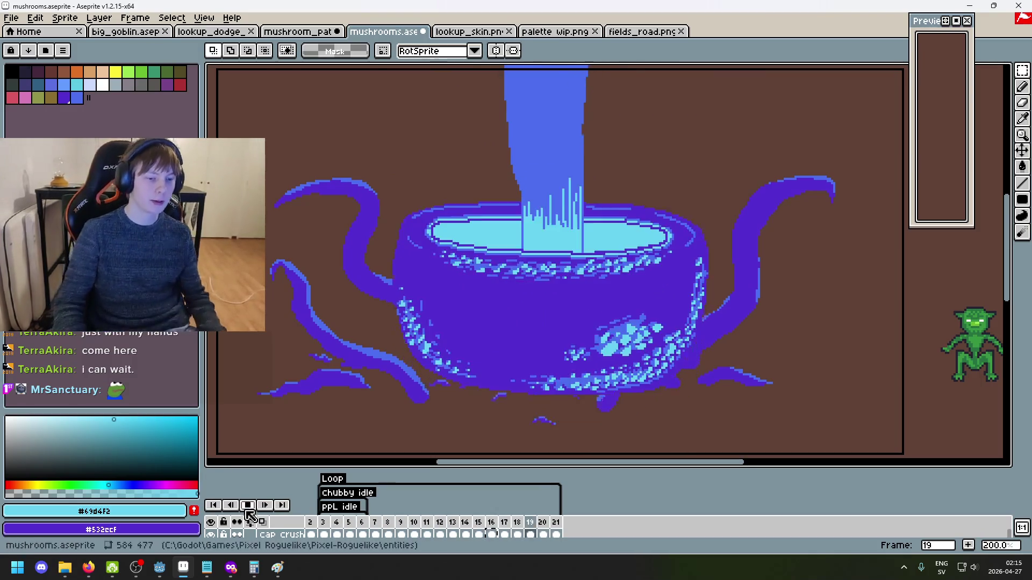
# Expand the timeline to show all layers and add a new layer above cap crush
pyautogui.scroll(2, 525, 247)
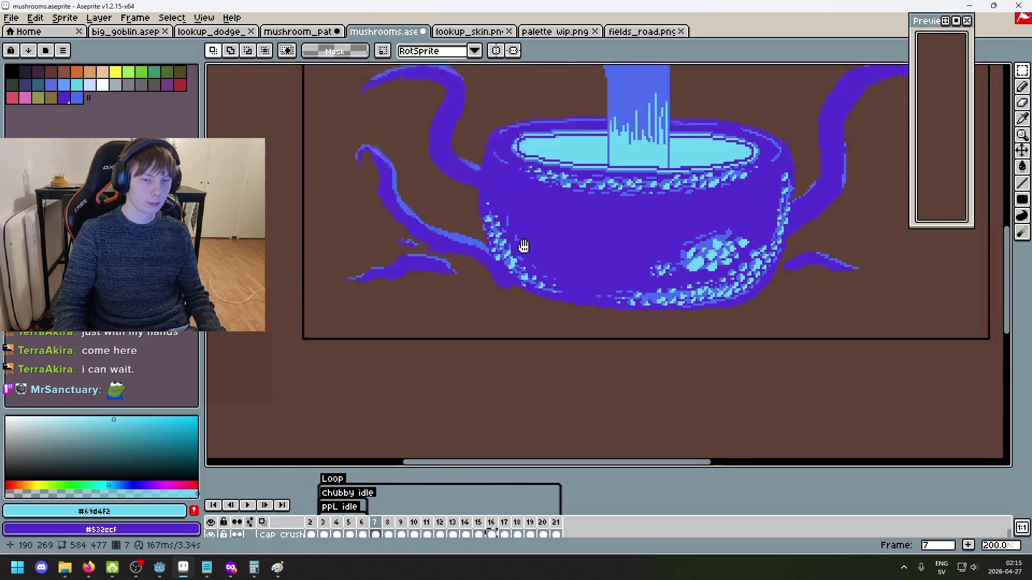
pyautogui.scroll(-1, 511, 313)
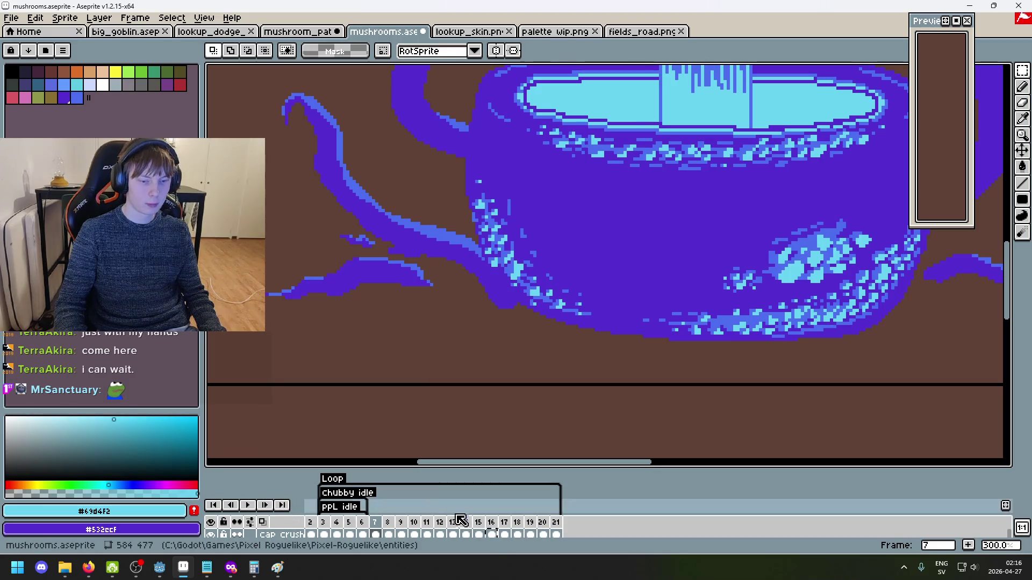
pyautogui.moveTo(483, 472)
pyautogui.mouseDown()
pyautogui.moveTo(477, 283)
pyautogui.moveTo(473, 303)
pyautogui.mouseUp()
pyautogui.scroll(1, 285, 411)
pyautogui.rightClick(277, 408)
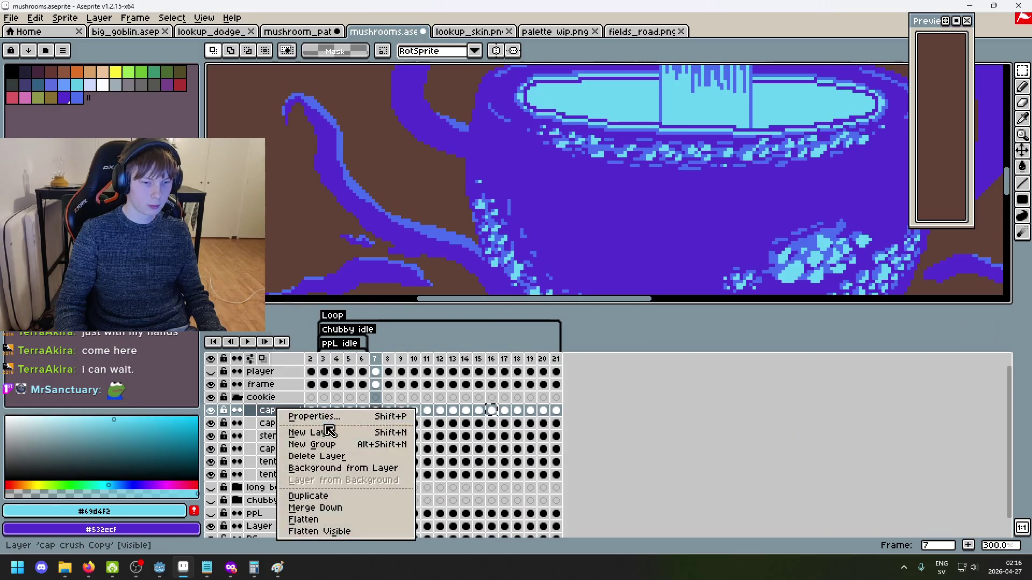
pyautogui.click(332, 433)
# Rename the new layer 'cap crush dust' and select all three cap crush layers
pyautogui.moveTo(441, 234)
pyautogui.mouseDown()
pyautogui.moveTo(420, 152)
pyautogui.moveTo(411, 164)
pyautogui.mouseUp()
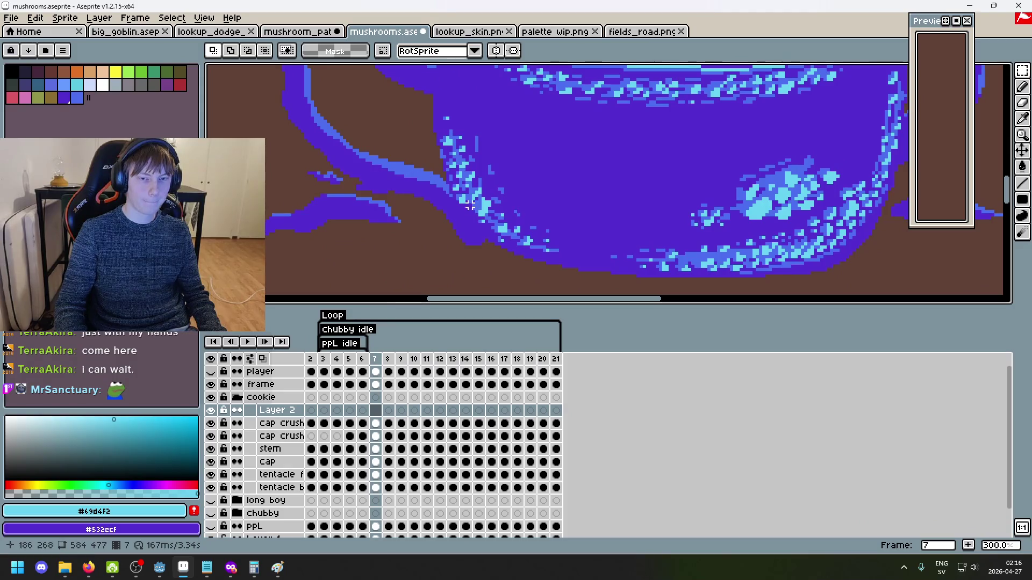
pyautogui.scroll(1, 408, 221)
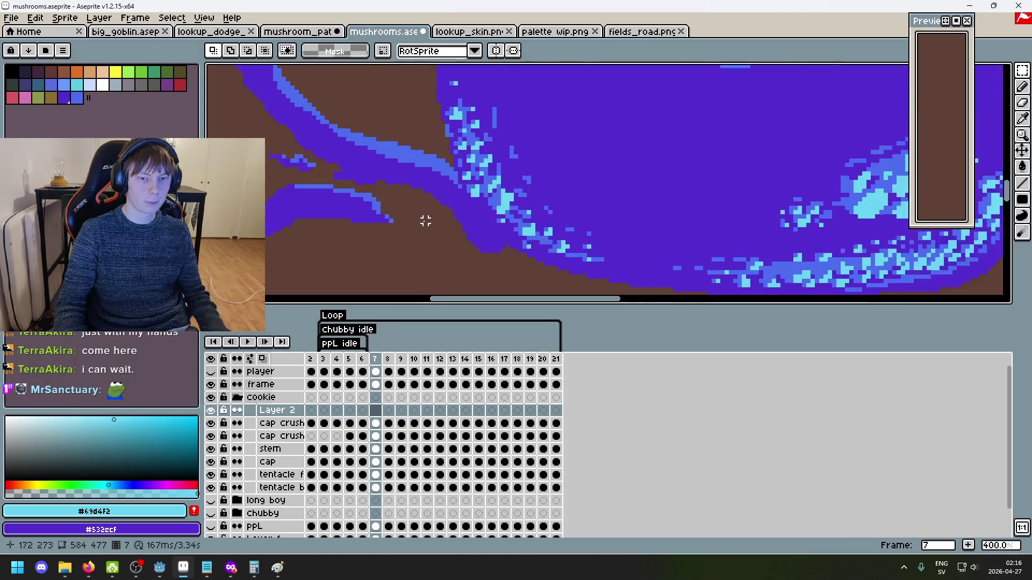
pyautogui.doubleClick(293, 411)
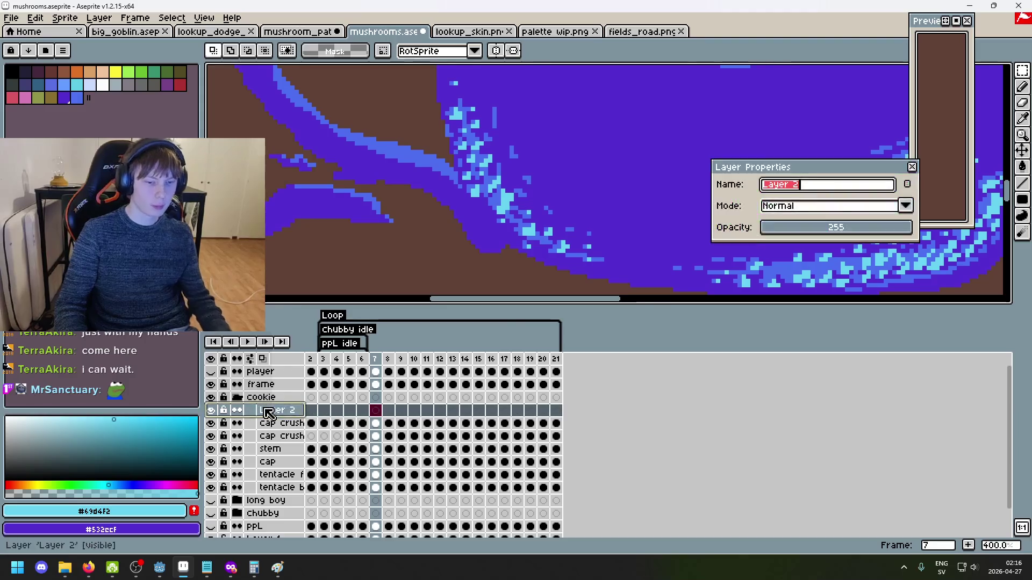
pyautogui.write('C')
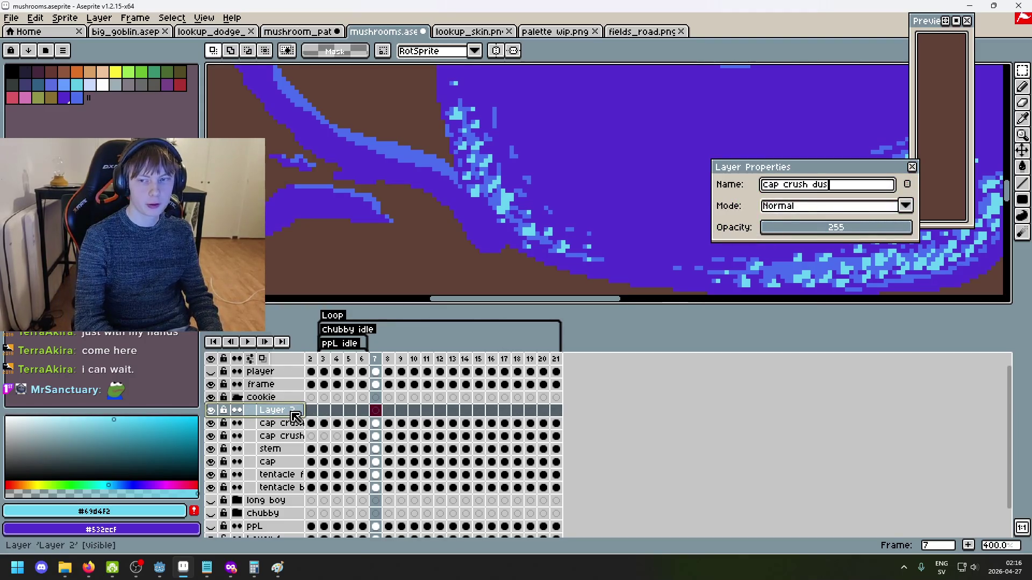
pyautogui.press('Return')
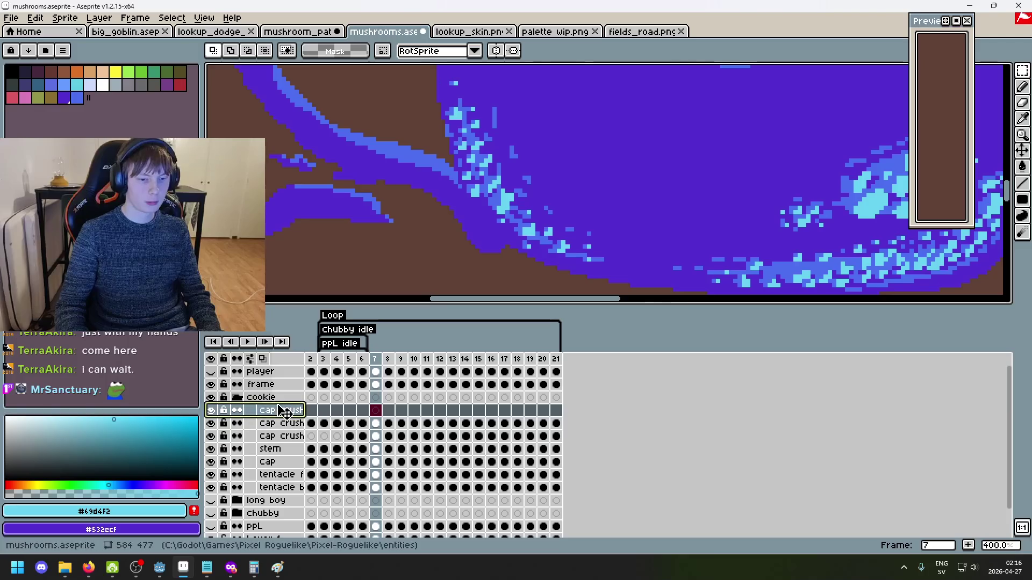
pyautogui.moveTo(277, 436); pyautogui.dragTo(280, 411)
pyautogui.rightClick(281, 410)
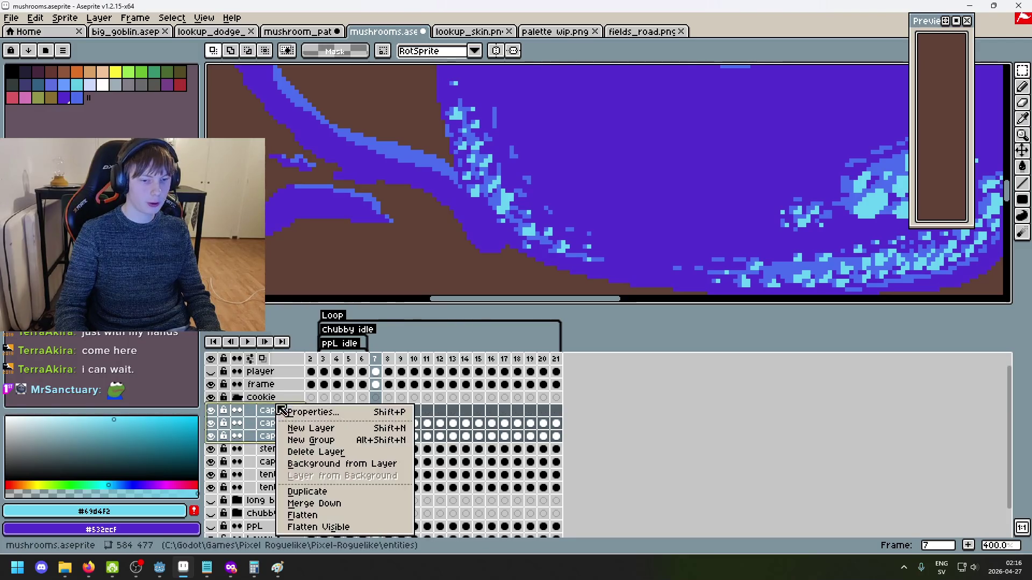
# Group the three selected layers into a new group named 'cap crush'
pyautogui.click(266, 418)
pyautogui.rightClick(276, 421)
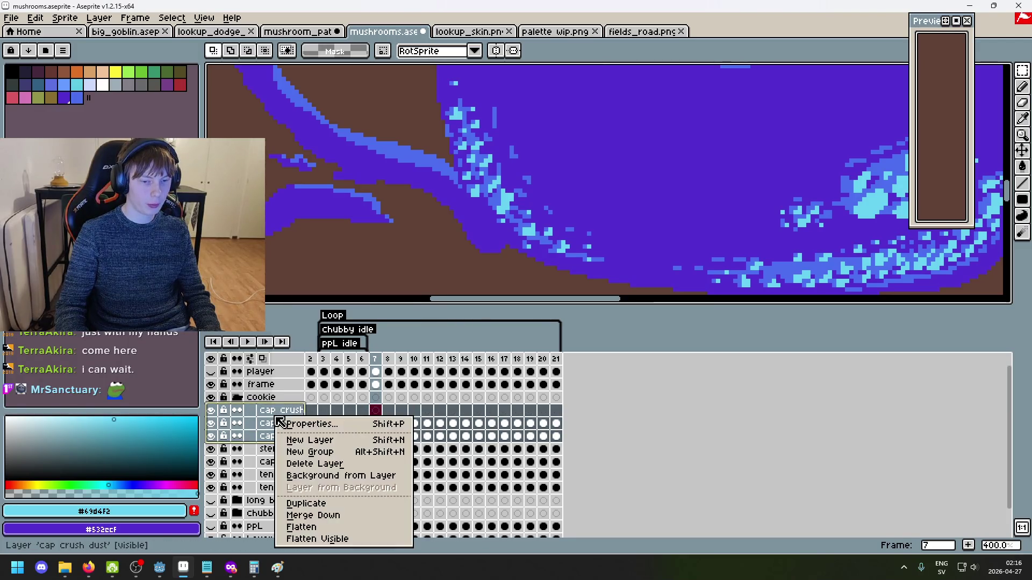
pyautogui.click(328, 454)
pyautogui.doubleClick(288, 412)
pyautogui.write('ca')
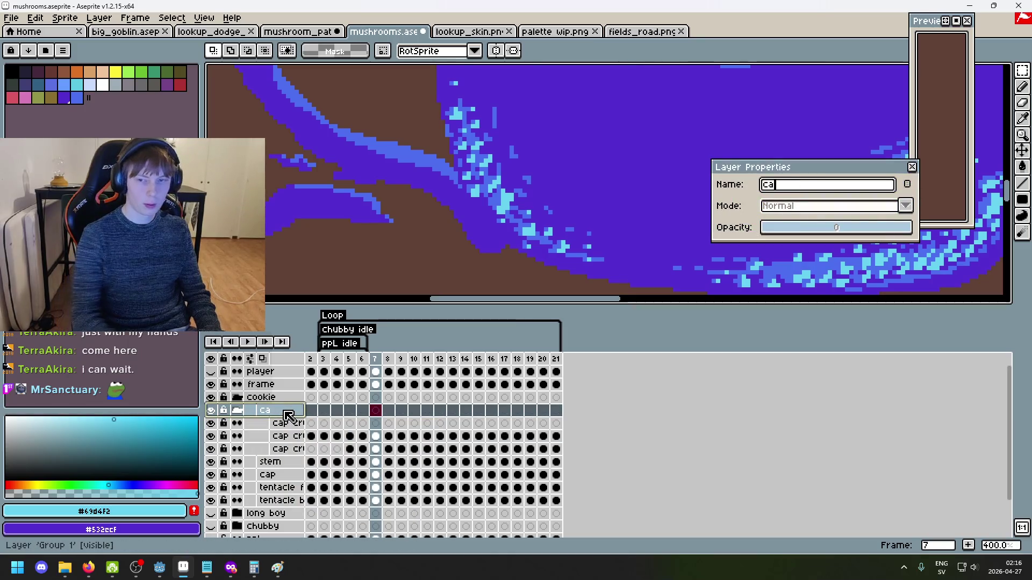
pyautogui.press('Return')
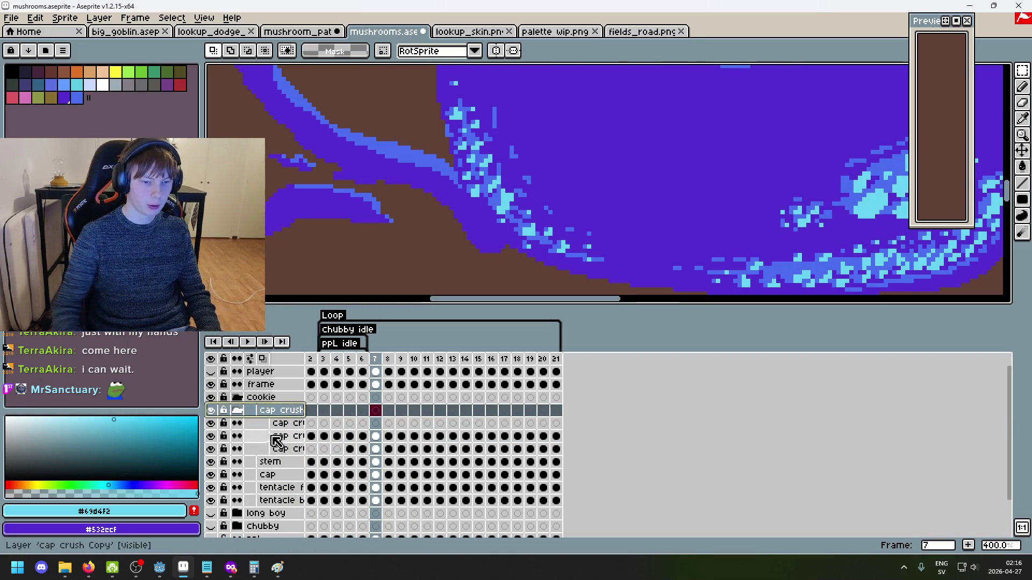
# Rename the 'cap crush dust' layer to 'dust' and select it for drawing
pyautogui.click(283, 424)
pyautogui.doubleClick(297, 424)
pyautogui.write('dust')
pyautogui.press('Return')
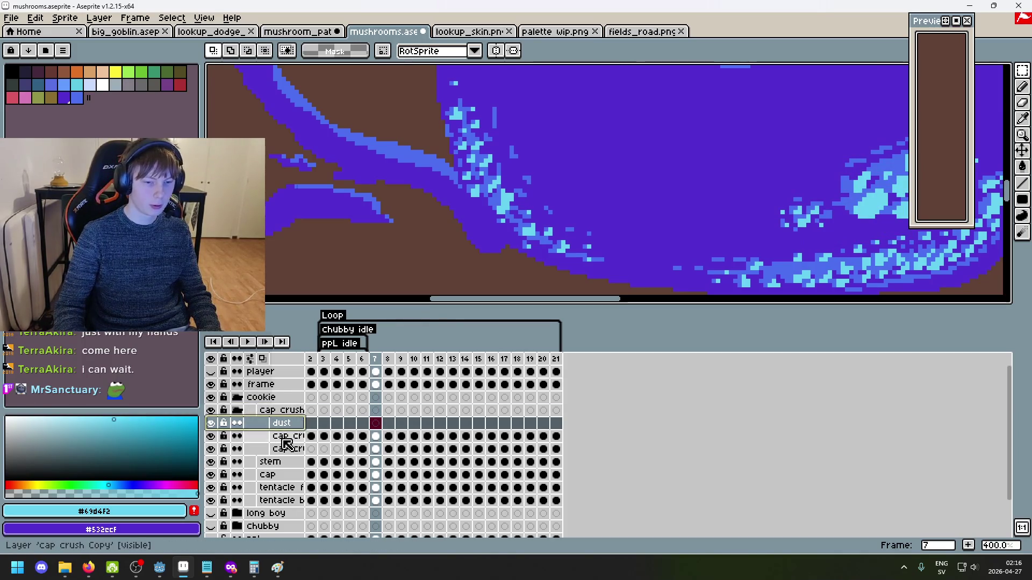
pyautogui.click(295, 436)
pyautogui.click(294, 412)
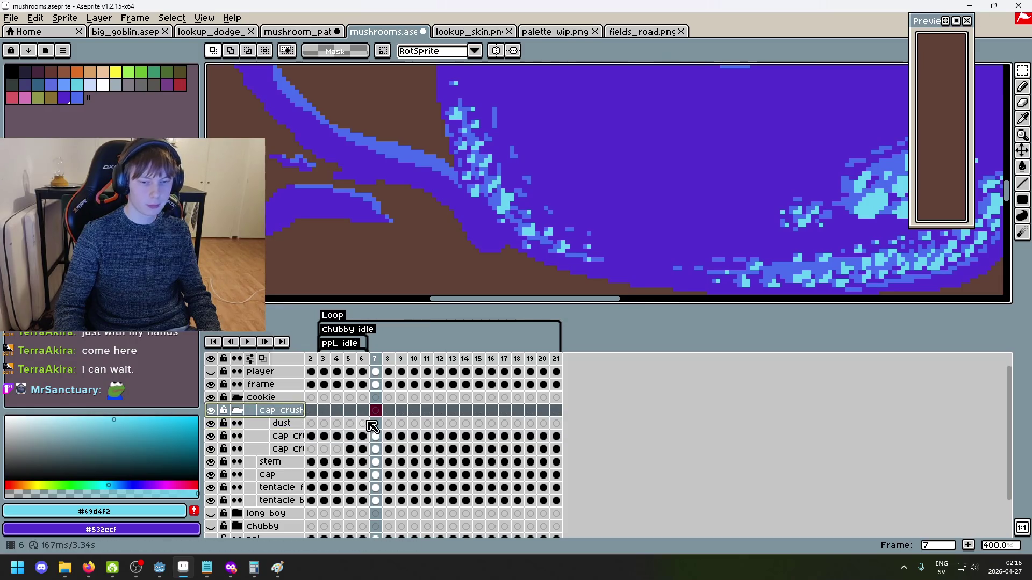
pyautogui.click(308, 423)
pyautogui.scroll(-3, 517, 206)
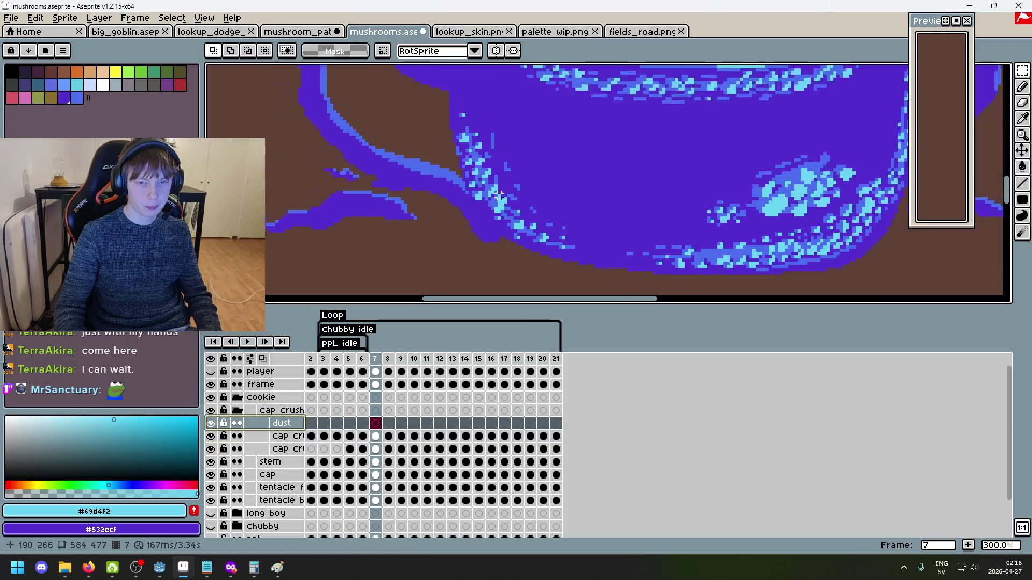
# Compare frames 5 and 6, then zoom in on the pot
pyautogui.press('Left')
pyautogui.press('Left')
pyautogui.press('Right')
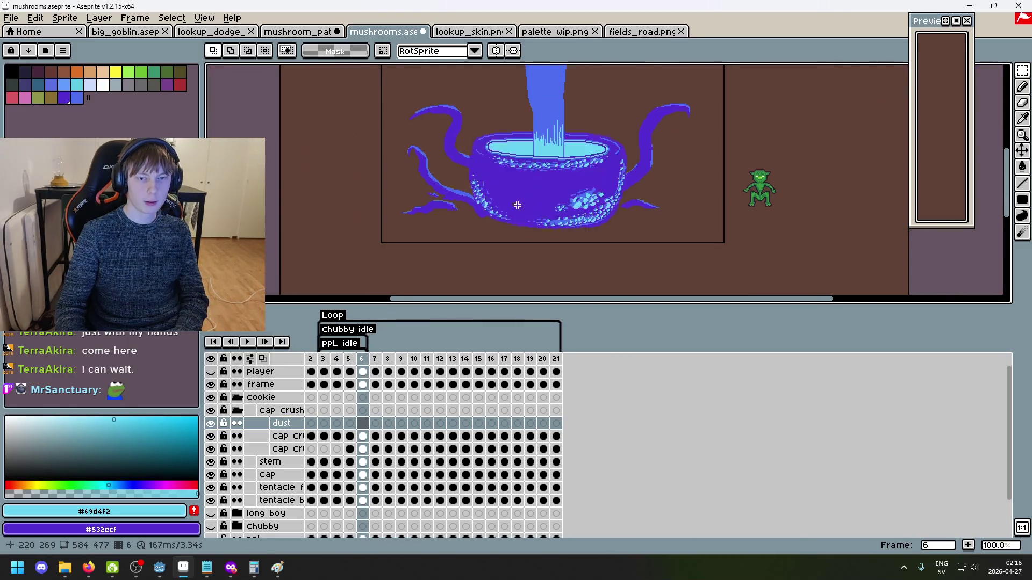
pyautogui.press('Left')
pyautogui.press('Right')
pyautogui.scroll(1, 497, 213)
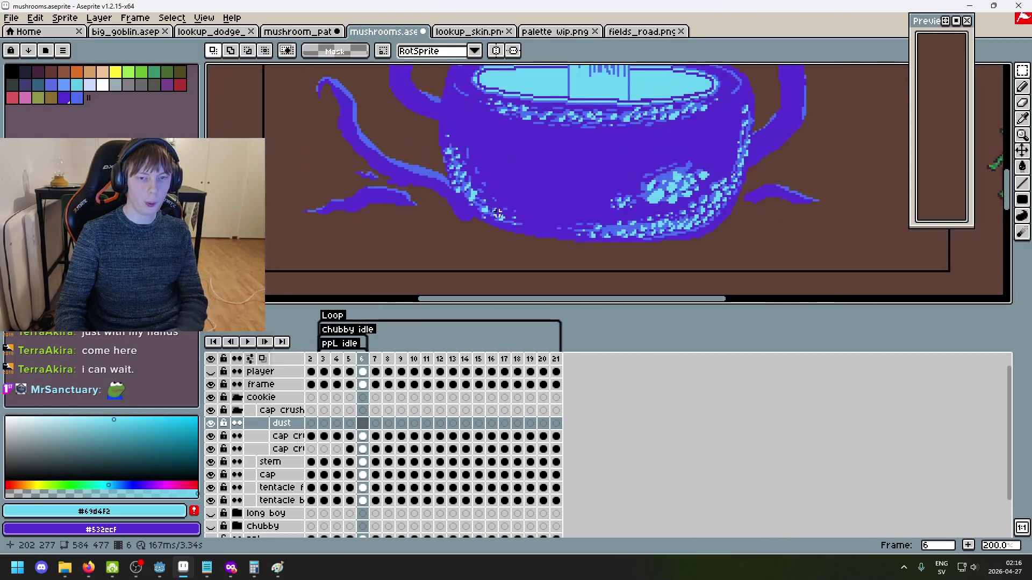
pyautogui.scroll(1, 443, 244)
pyautogui.moveTo(473, 211); pyautogui.dragTo(555, 231)
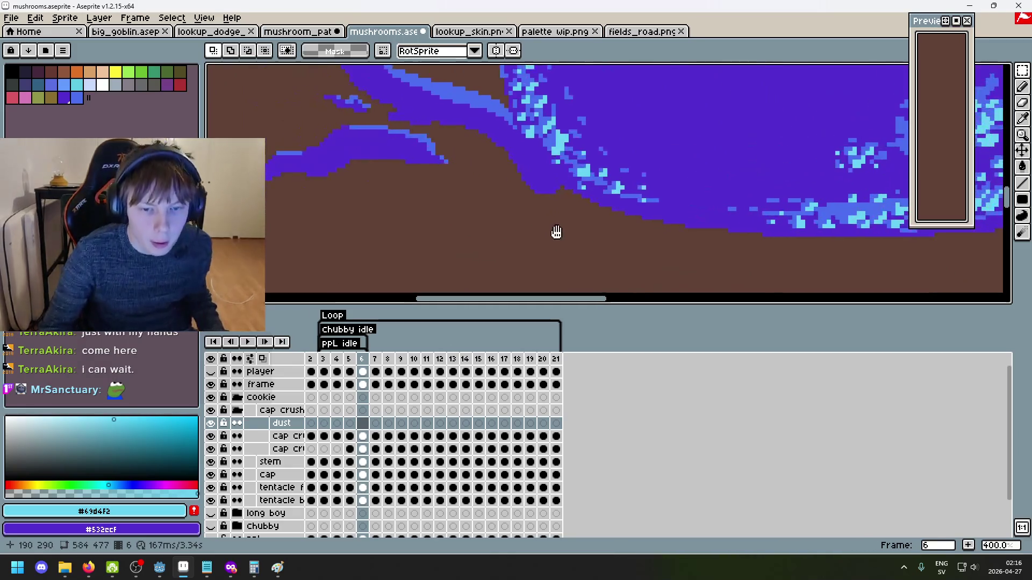
pyautogui.scroll(-2, 521, 258)
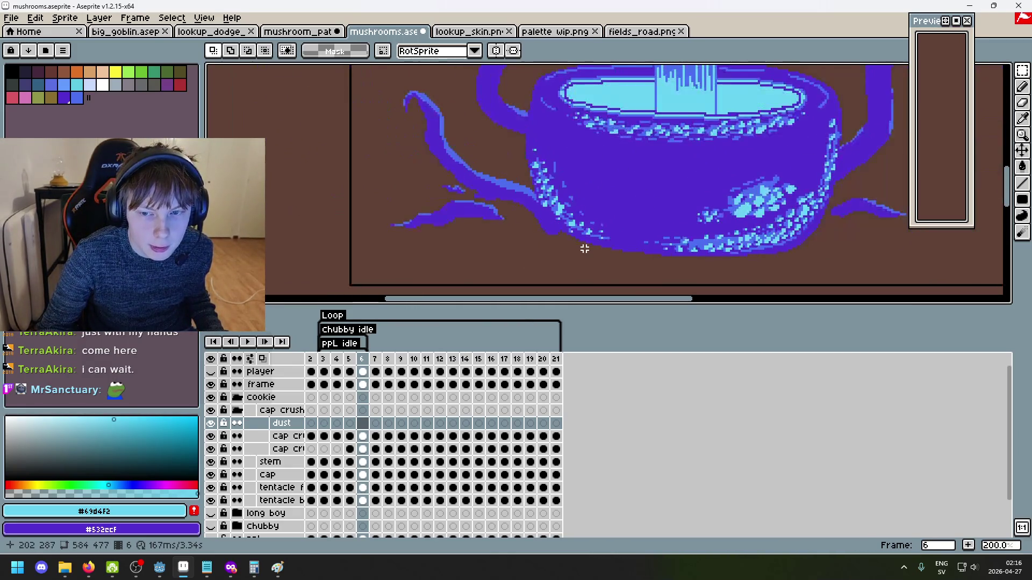
pyautogui.scroll(1, 530, 250)
# Draw a trial 1 px black pencil stroke along the pot's edge, then undo it
pyautogui.press('i')
pyautogui.click(509, 243)
pyautogui.press('b')
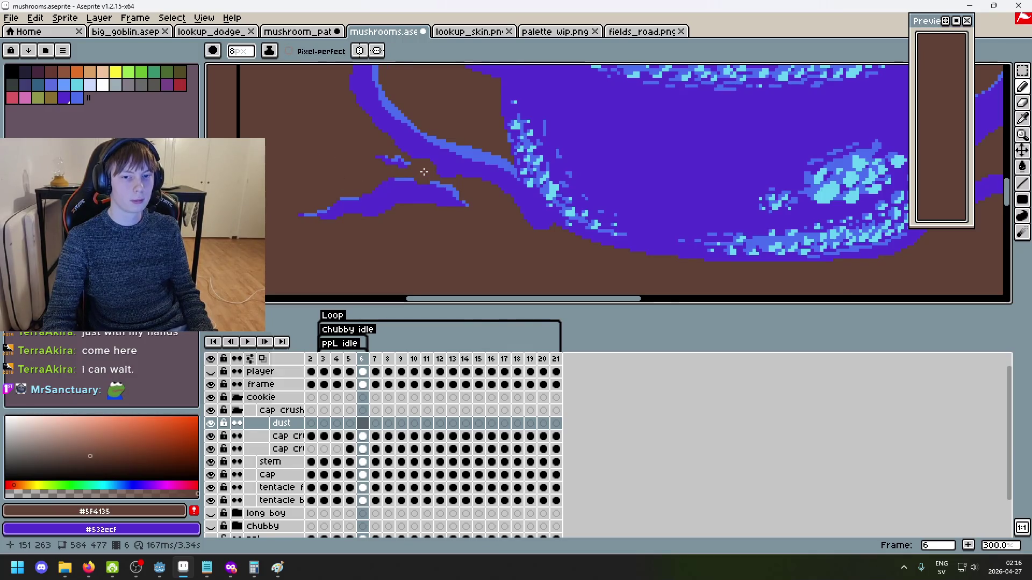
pyautogui.scroll(-2, 424, 171)
pyautogui.scroll(1, 454, 172)
pyautogui.scroll(-1, 449, 177)
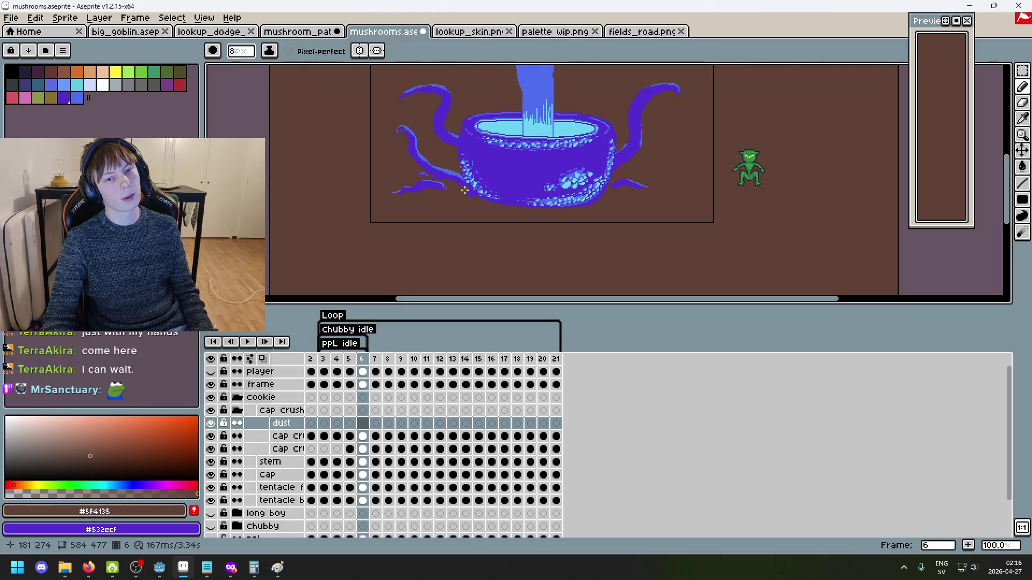
pyautogui.scroll(5, 464, 190)
pyautogui.press('-')
pyautogui.press('-')
pyautogui.press('-')
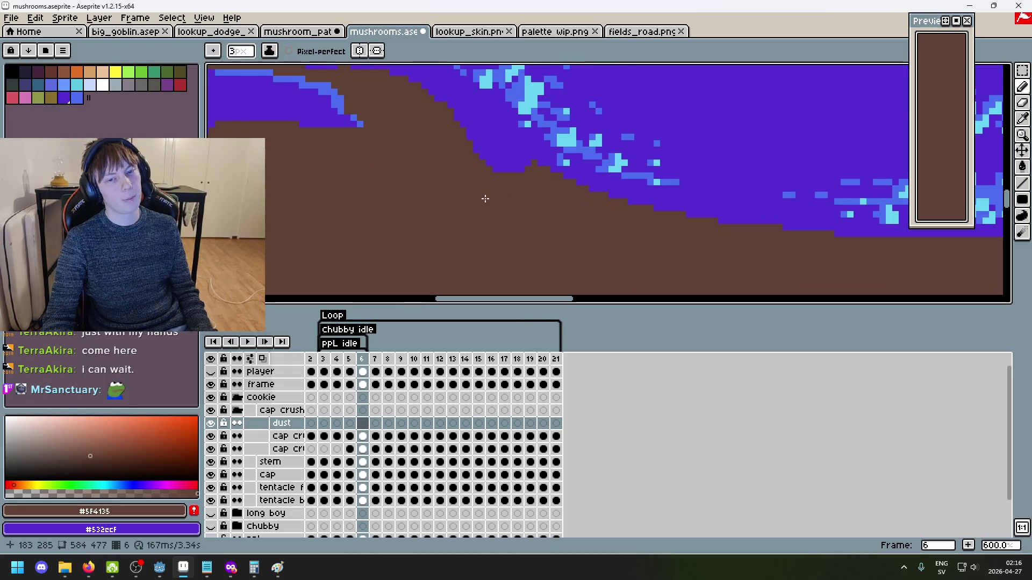
pyautogui.click(11, 70)
pyautogui.press('-')
pyautogui.press('-')
pyautogui.moveTo(525, 208); pyautogui.dragTo(391, 188)
pyautogui.hotkey('ctrl', 'z')
# Step between frames to show frame 5's stem and tentacles
pyautogui.scroll(-5, 462, 177)
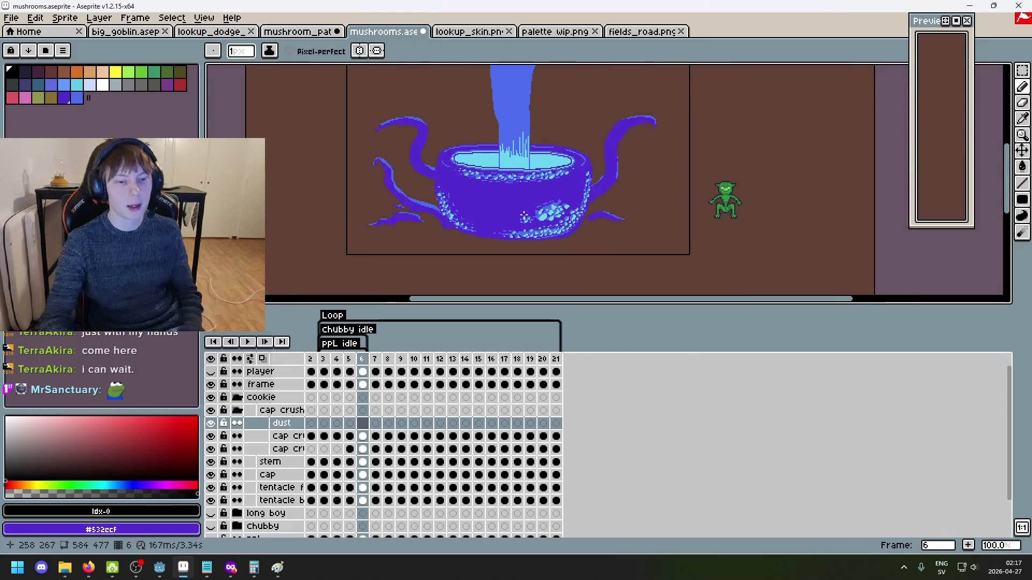
pyautogui.press('Right')
pyautogui.press('Right')
pyautogui.press('Left')
pyautogui.press('Left')
pyautogui.press('Left')
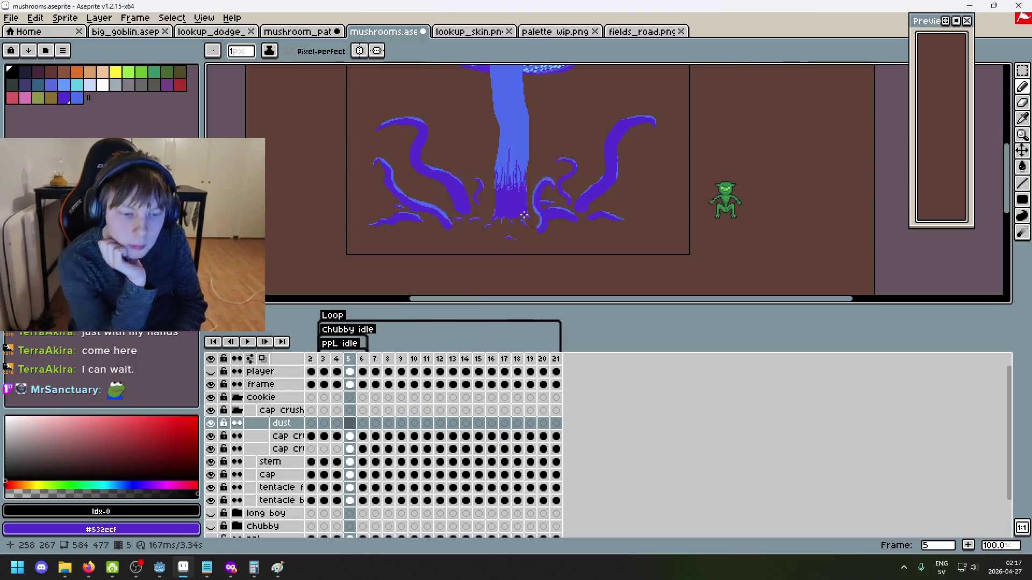
pyautogui.press('Right')
# Delete the dust layer and step between frames 5 and 6
pyautogui.press('Delete')
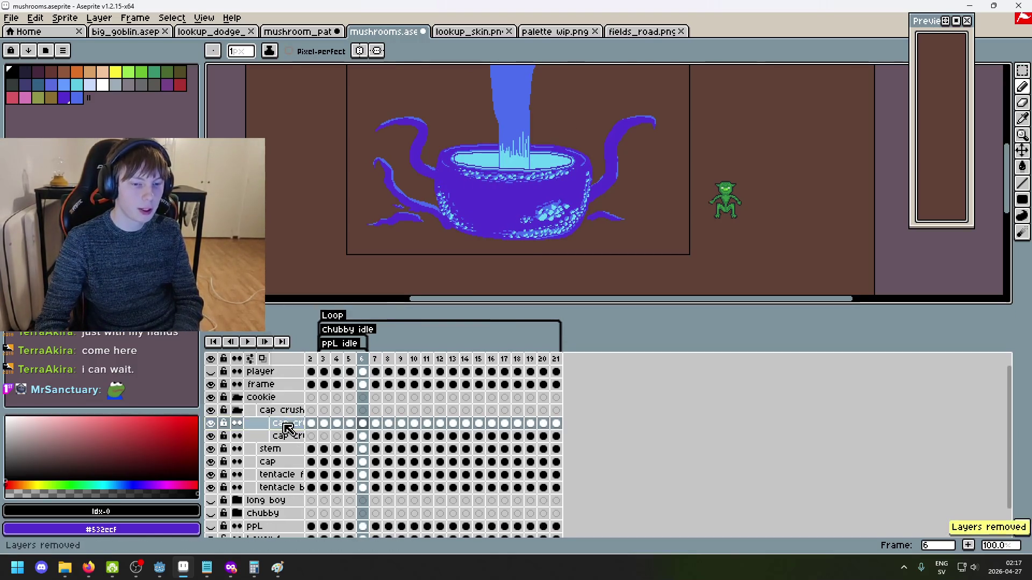
pyautogui.press('Left')
pyautogui.press('Right')
pyautogui.press('Right')
pyautogui.press('Right')
pyautogui.press('Right')
pyautogui.press('Right')
pyautogui.press('Left')
pyautogui.press('Left')
pyautogui.press('Left')
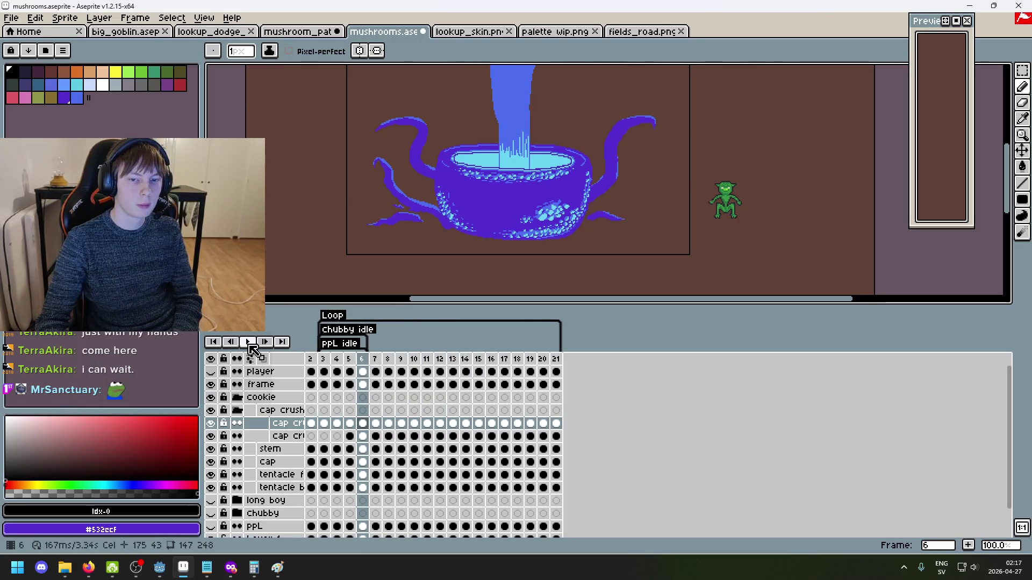
# Play the animation and recentre the view on the pot
pyautogui.click(250, 345)
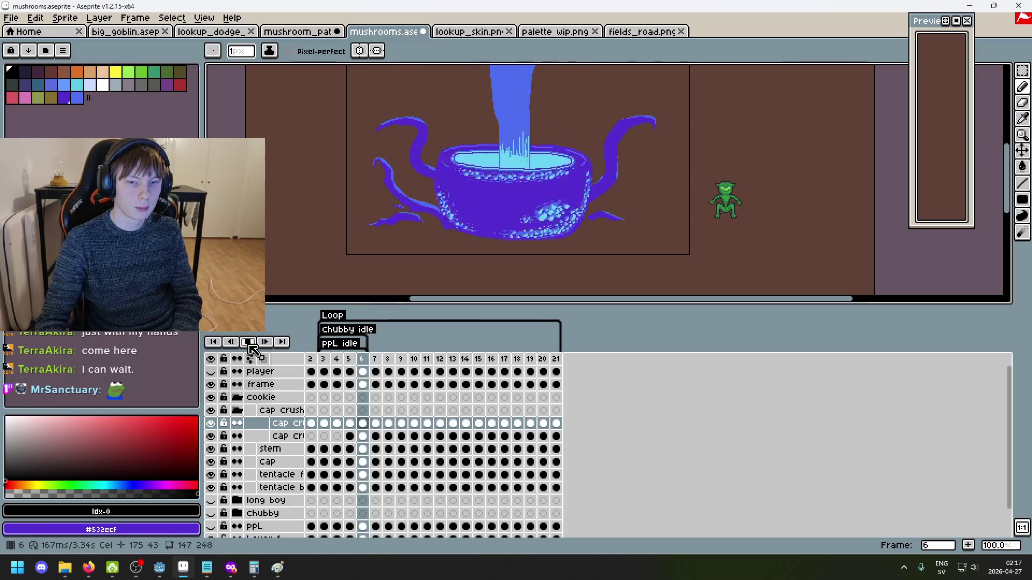
pyautogui.click(542, 362)
pyautogui.moveTo(349, 215)
pyautogui.mouseDown()
pyautogui.moveTo(316, 269)
pyautogui.moveTo(304, 237)
pyautogui.mouseUp()
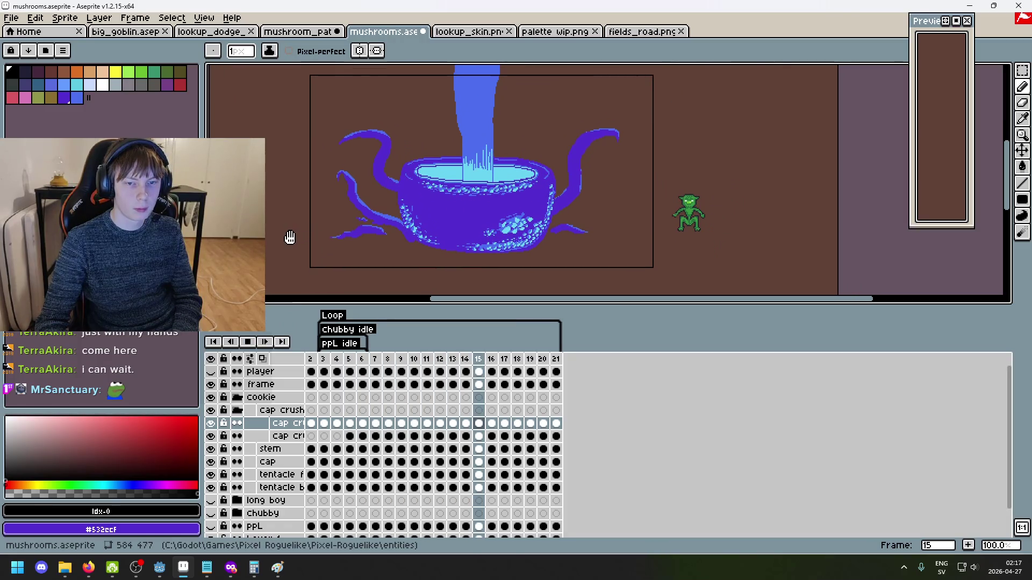